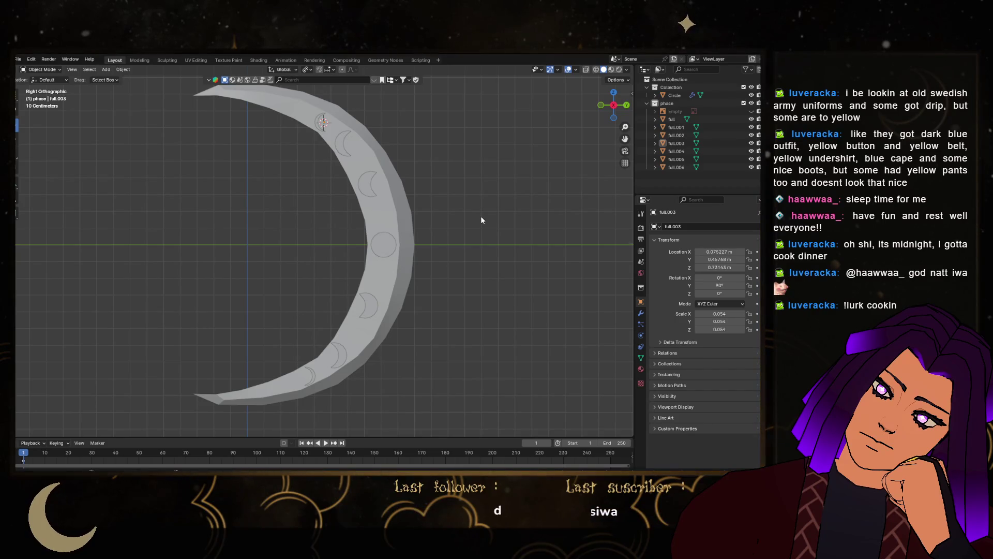
Select the first three moon-phase insets and the central circle
scroll(371, 232, "down", 3)
scroll(373, 269, "up", 3)
scroll(373, 269, "down", 3)
key("Tab")
key("Tab")
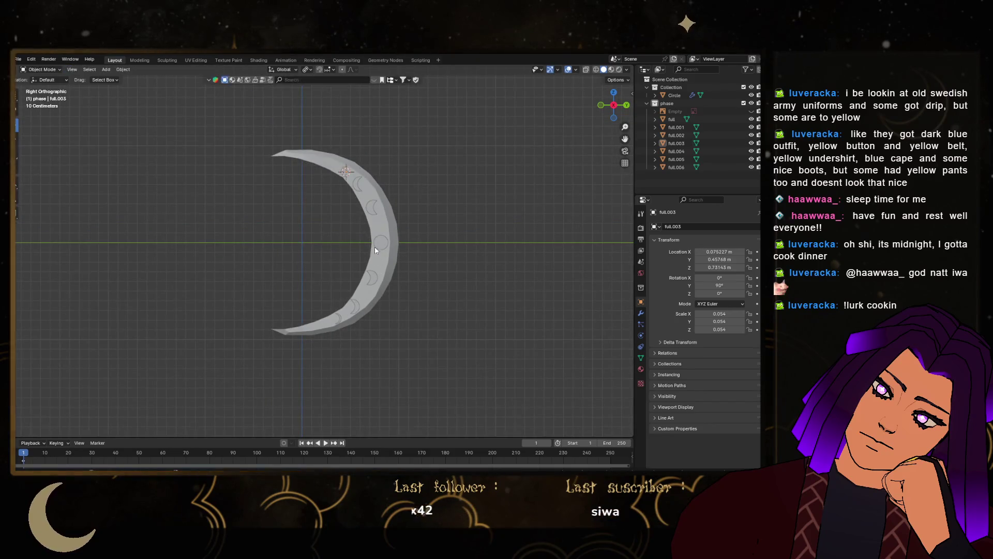
scroll(399, 300, "up", 6)
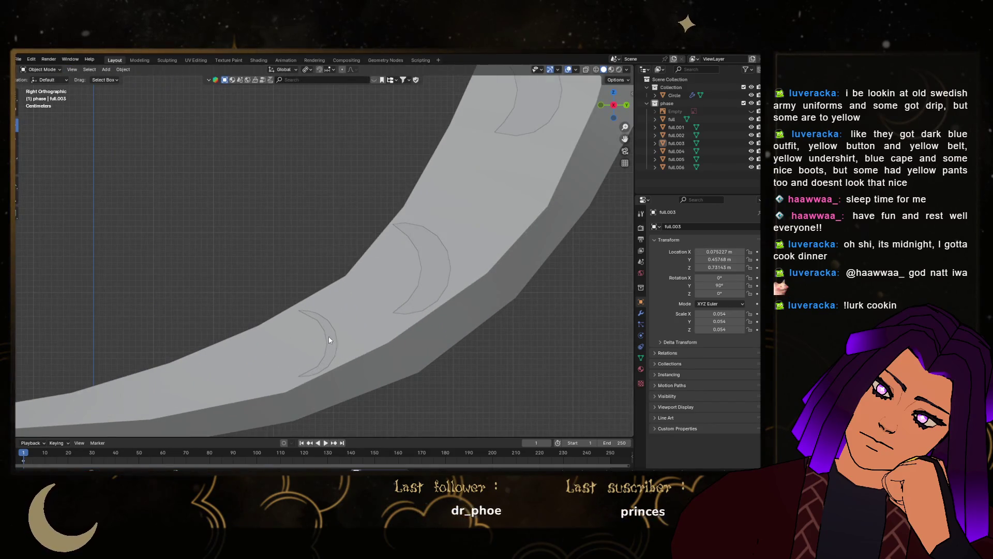
left_click(329, 339)
scroll(328, 339, "down", 5)
left_click(408, 288, "shift")
left_click(464, 203, "shift")
mouse_move(464, 202)
middle_mouse_down("shift")
mouse_move(426, 253)
mouse_move(426, 279)
middle_mouse_up("shift")
left_click(447, 179, "shift")
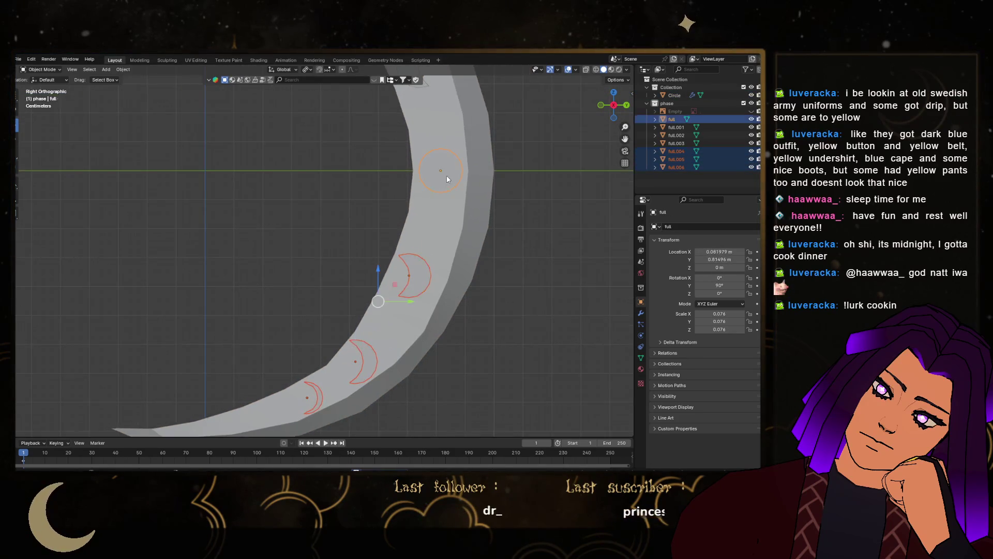
Add the remaining upper moon insets, including the top small moon, to the selection
middle_click_drag(447, 179, 416, 210, "shift")
left_click(384, 96, "shift")
middle_click_drag(384, 96, 441, 260, "shift")
left_click(398, 201, "shift")
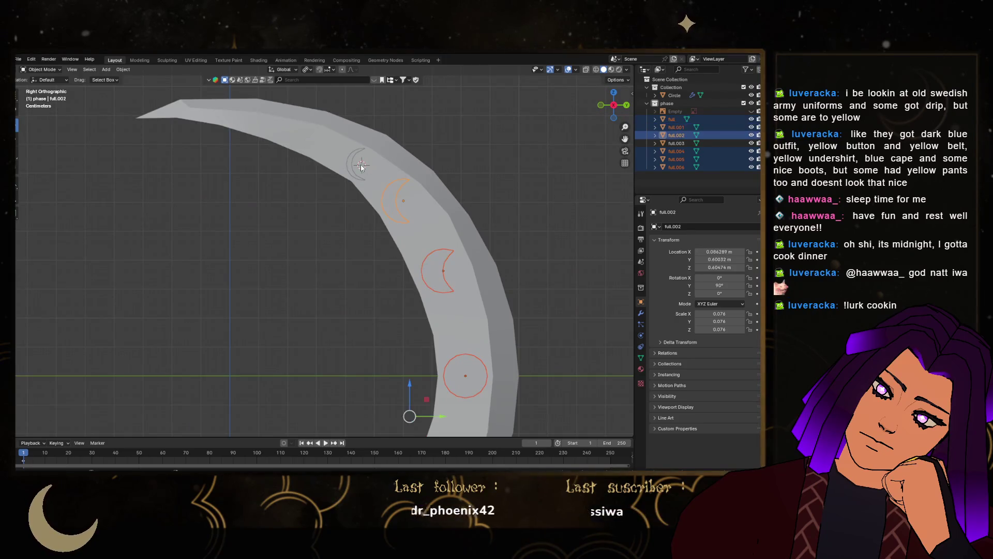
left_click(355, 167, "shift")
Join the seven selected pieces into one object and enter its Edit Mode
right_click(392, 294)
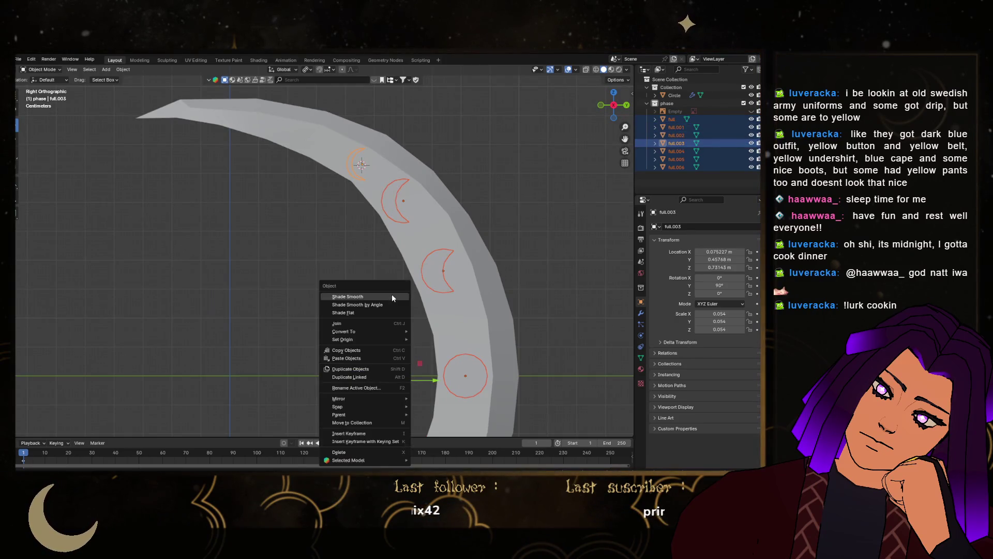
left_click(364, 323)
scroll(371, 328, "down", 3)
middle_click_drag(370, 327, 448, 205, "shift")
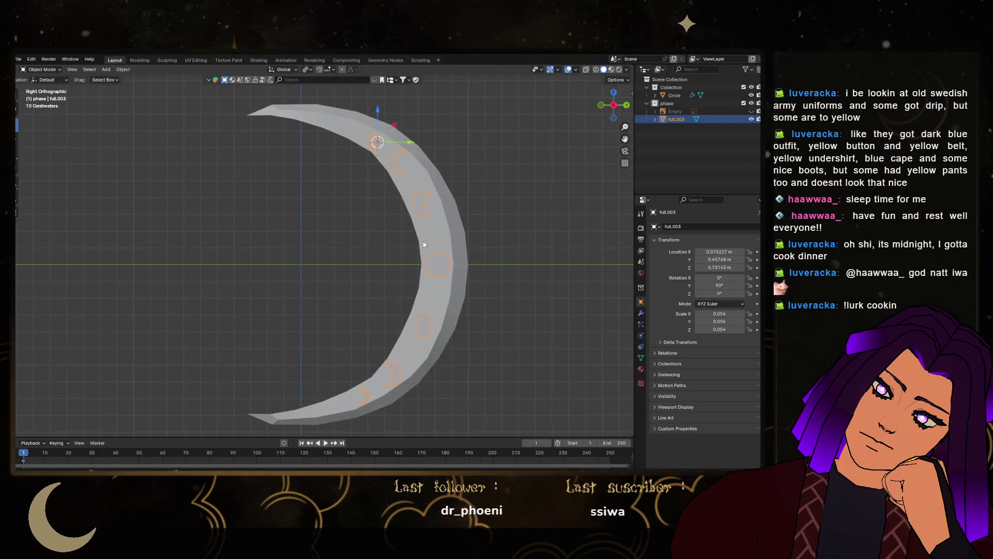
key("Tab")
Select the central ring's vertices and snap the 3D cursor to them
left_click(442, 267)
key("Tab")
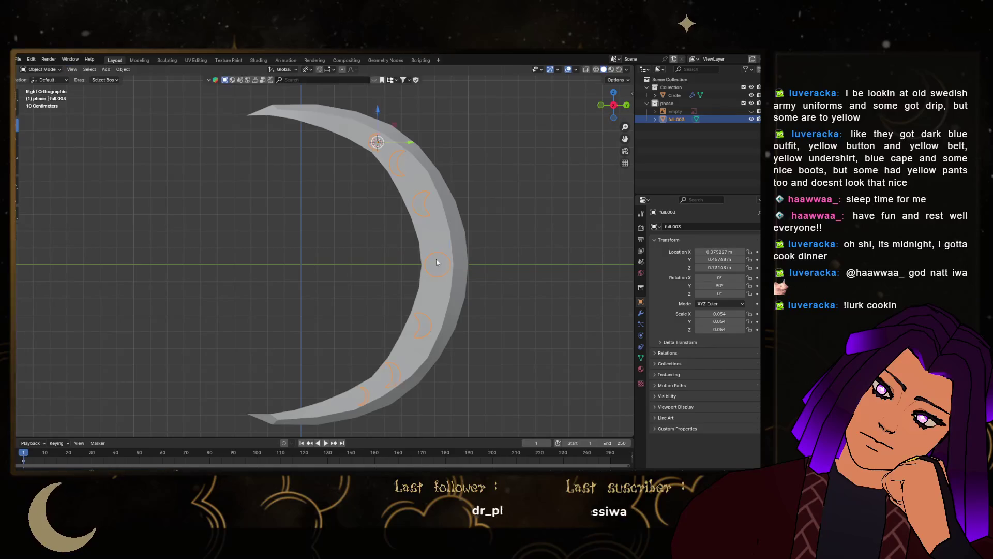
key("Tab")
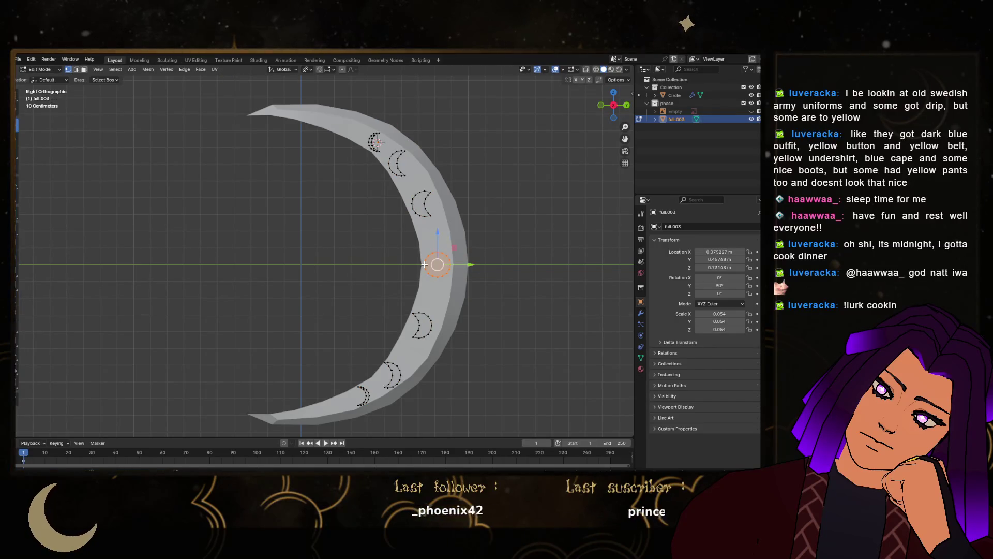
key("shift+s")
left_click(427, 311)
In Object Mode, set the joined insets' origin to the 3D cursor
key("Tab")
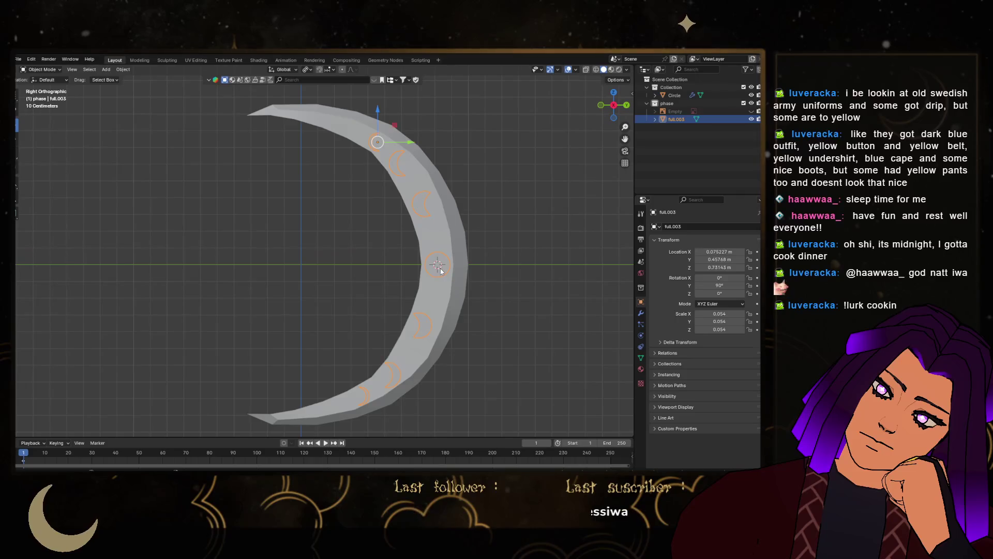
key("shift+s")
key("Escape")
right_click(438, 267)
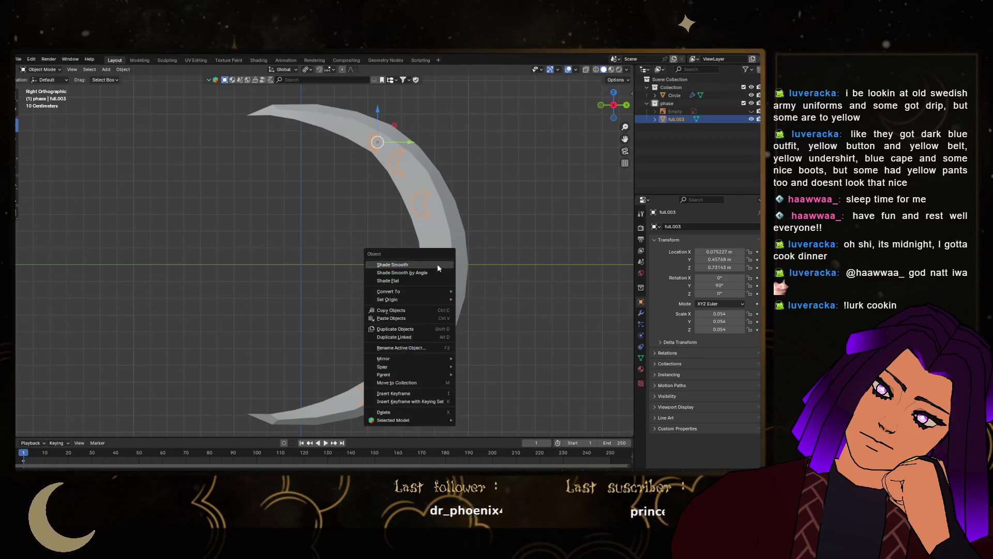
mouse_move(419, 298)
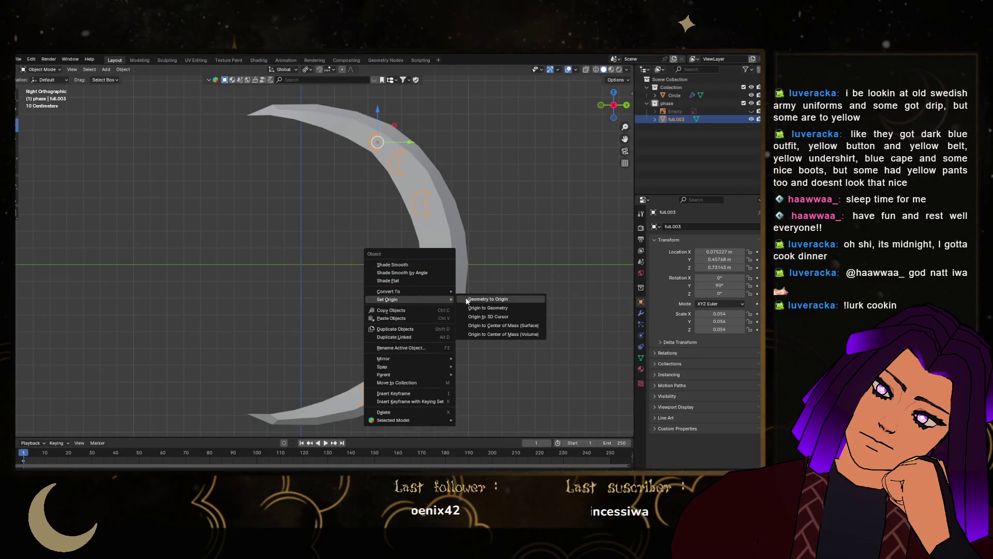
left_click(492, 316)
key("KP_Decimal")
mouse_move(487, 281)
middle_mouse_down()
mouse_move(499, 306)
mouse_move(408, 259)
middle_mouse_up()
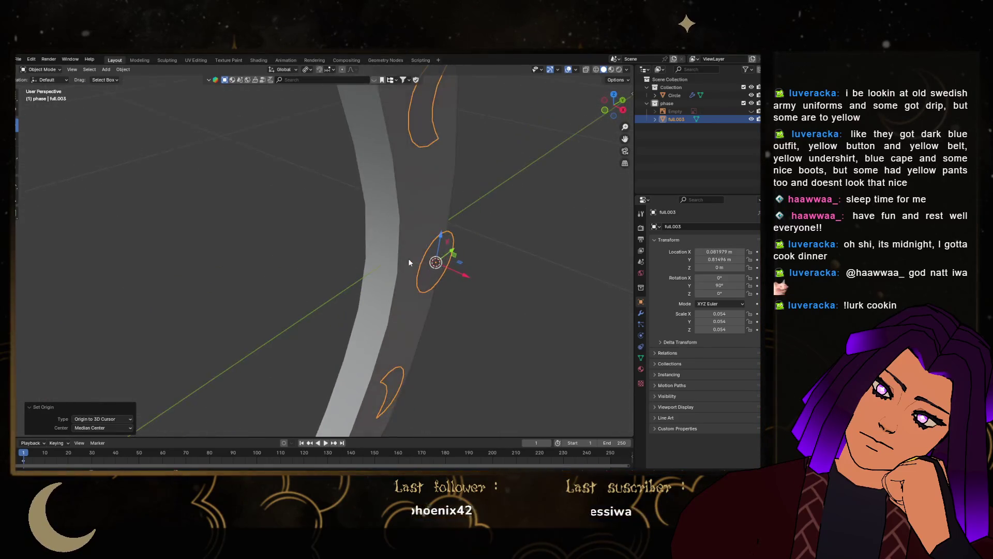
Add a Mirror modifier to the joined insets object full.003
left_click(408, 260)
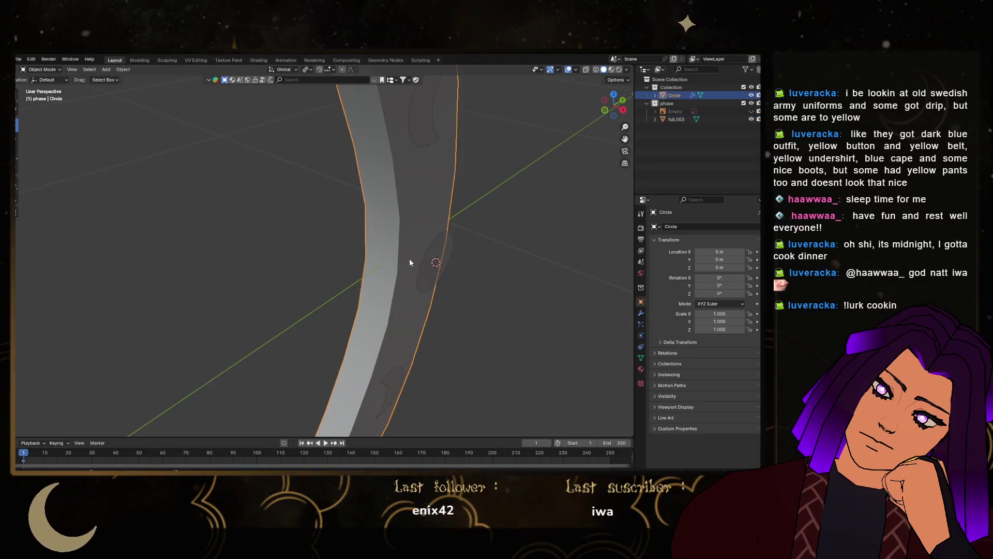
left_click(433, 272)
left_click(641, 314)
left_click(675, 228)
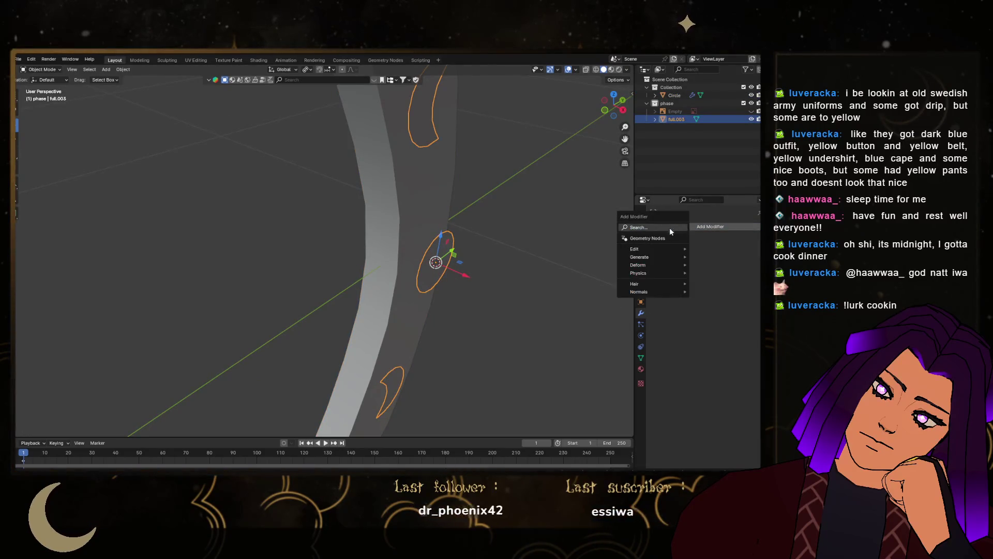
left_click(669, 228)
left_click(618, 243)
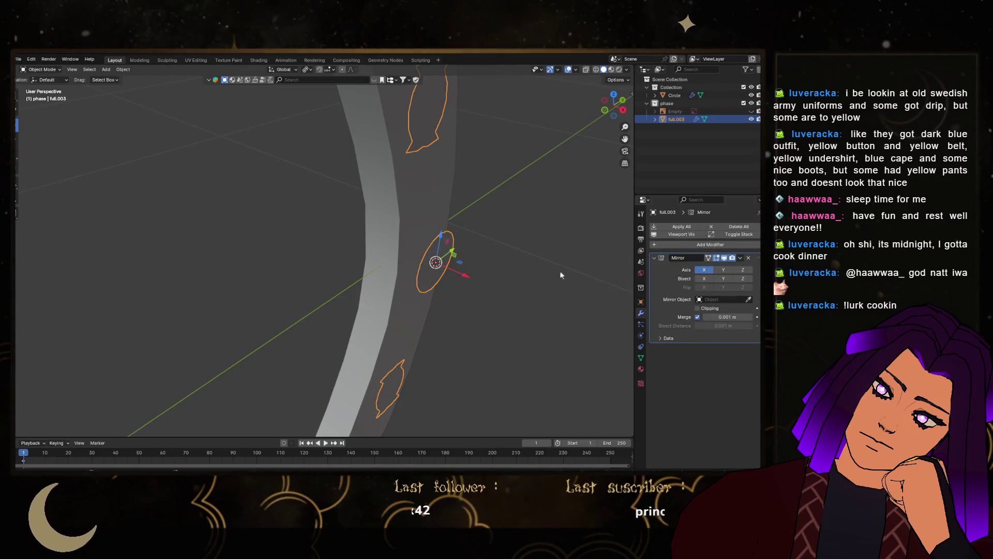
Check the Circle's mirror settings, undo the accidental Z-axis change, and reselect the insets
left_click(400, 222)
left_click(749, 349)
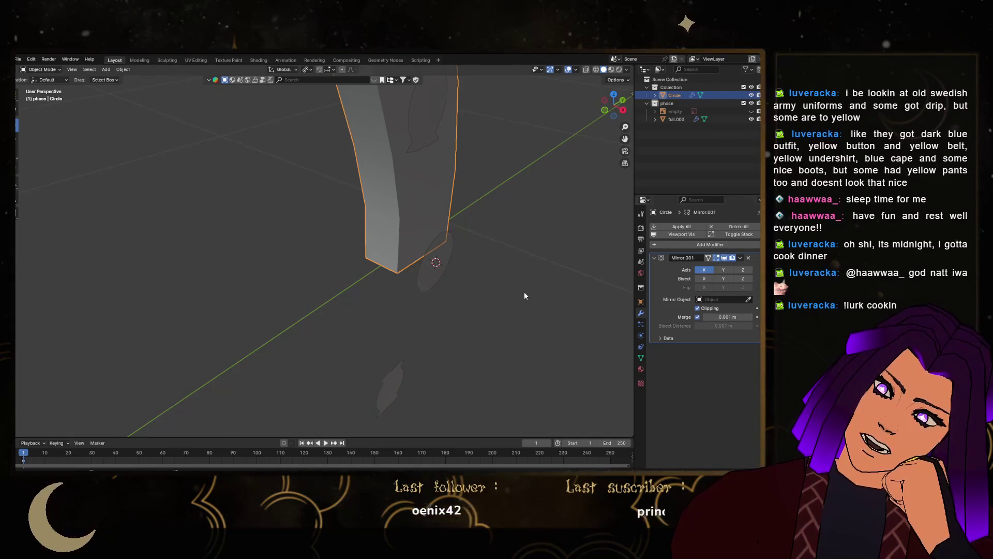
key("ctrl+z")
left_click(436, 263)
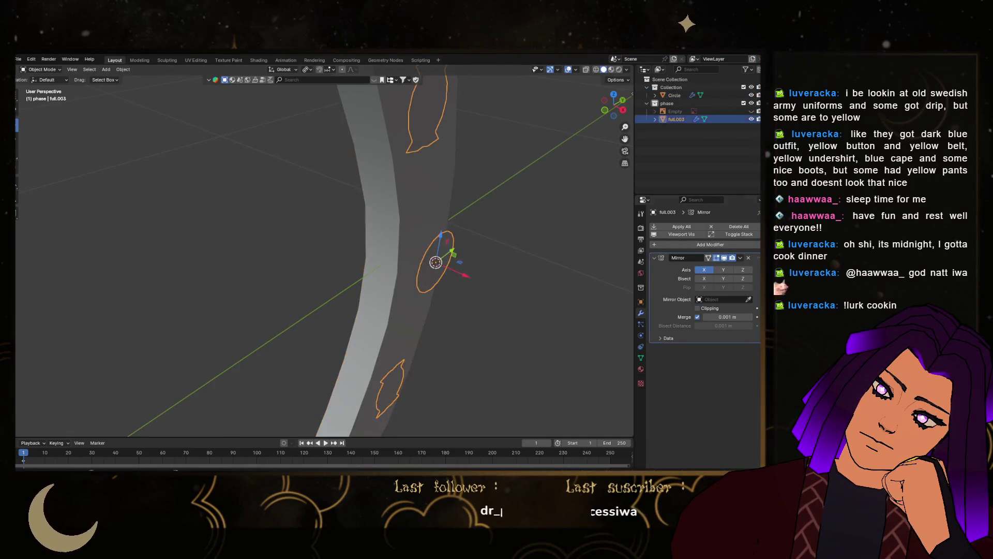
mouse_move(408, 215)
middle_mouse_down()
mouse_move(474, 188)
mouse_move(354, 157)
middle_mouse_up()
scroll(430, 203, "up", 3)
scroll(428, 228, "down", 3)
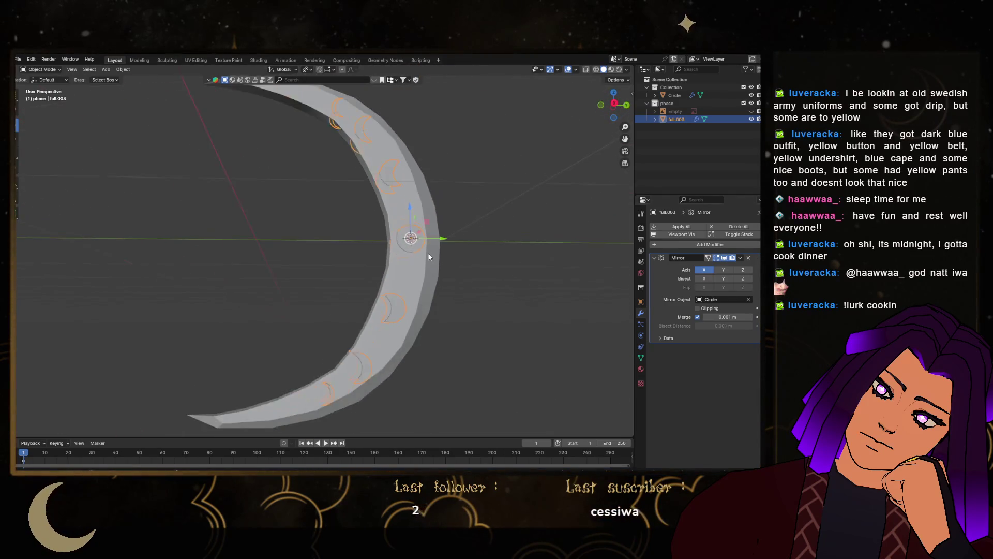
Select all of the insets' geometry and recalculate its normals with Shift+N
key("Tab")
key("a")
key("shift+n")
key("Tab")
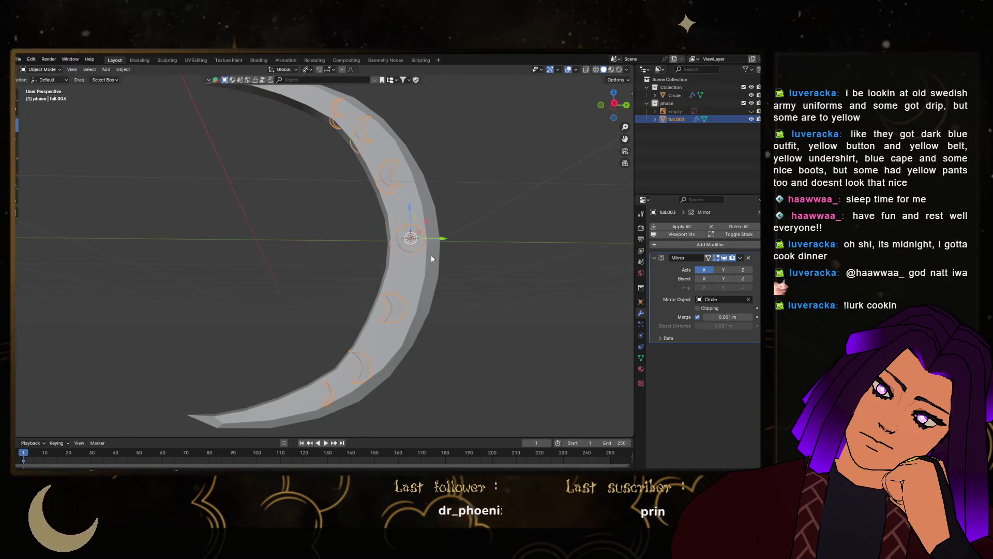
mouse_move(431, 258)
middle_mouse_down()
mouse_move(411, 321)
mouse_move(450, 315)
mouse_move(505, 327)
mouse_move(467, 281)
middle_mouse_up()
left_click(478, 309)
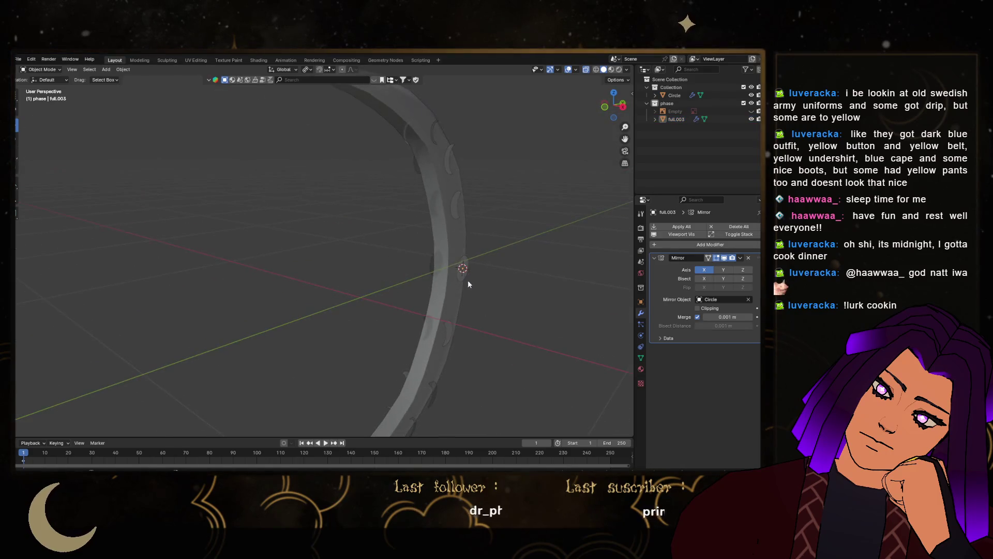
key("Tab")
scroll(527, 289, "up", 3)
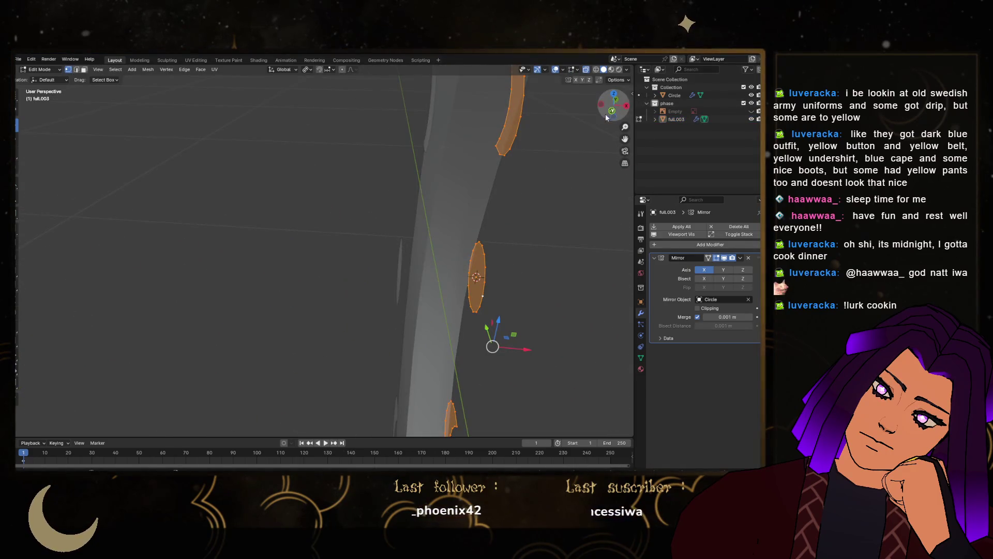
In Front Ortho, isolate the ring's middle vertex chain and shift it about 3 cm along X
key("KP_1")
left_click_drag(438, 212, 514, 365)
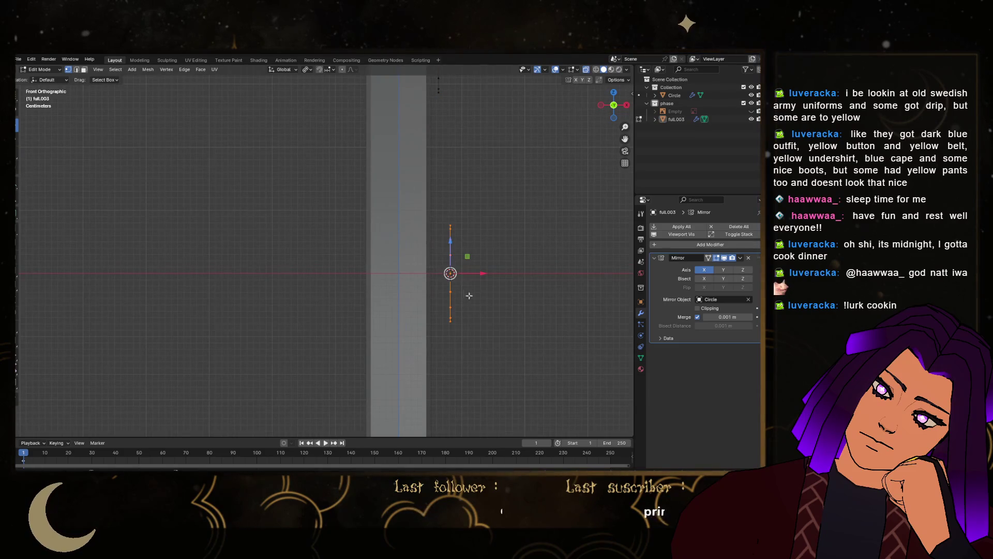
left_click_drag(472, 271, 453, 271)
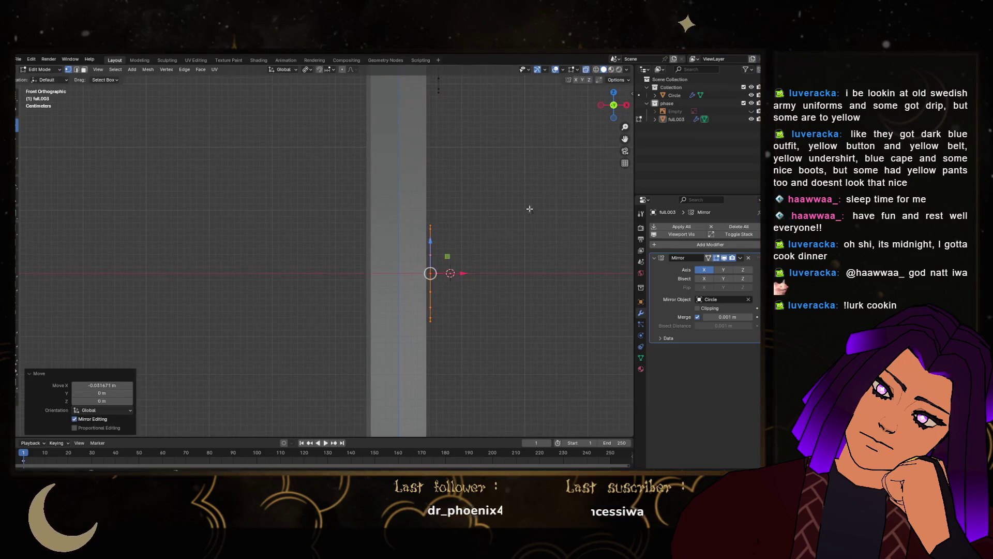
left_click(626, 105)
mouse_move(395, 255)
middle_mouse_down()
mouse_move(399, 281)
mouse_move(415, 290)
middle_mouse_up()
Rotate the ring -2.1° about the Z axis
left_click(16, 141)
mouse_move(355, 332)
middle_mouse_down()
mouse_move(370, 267)
mouse_move(326, 250)
middle_mouse_up()
mouse_move(321, 251)
left_mouse_down()
mouse_move(310, 251)
mouse_move(313, 239)
mouse_move(333, 247)
mouse_move(320, 249)
left_mouse_up()
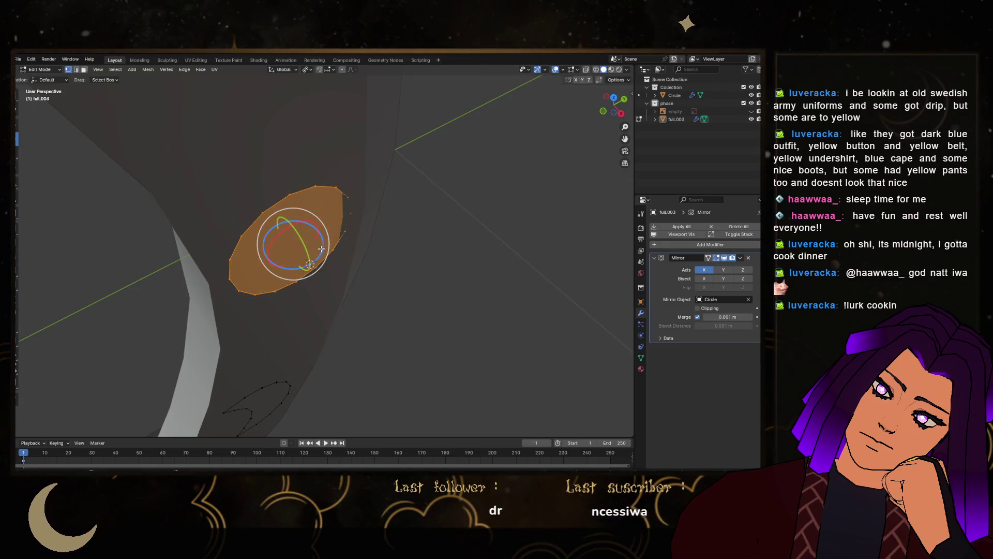
key("r")
key("z")
left_click(319, 252)
mouse_move(319, 253)
middle_mouse_down()
mouse_move(390, 204)
mouse_move(371, 196)
mouse_move(387, 195)
middle_mouse_up()
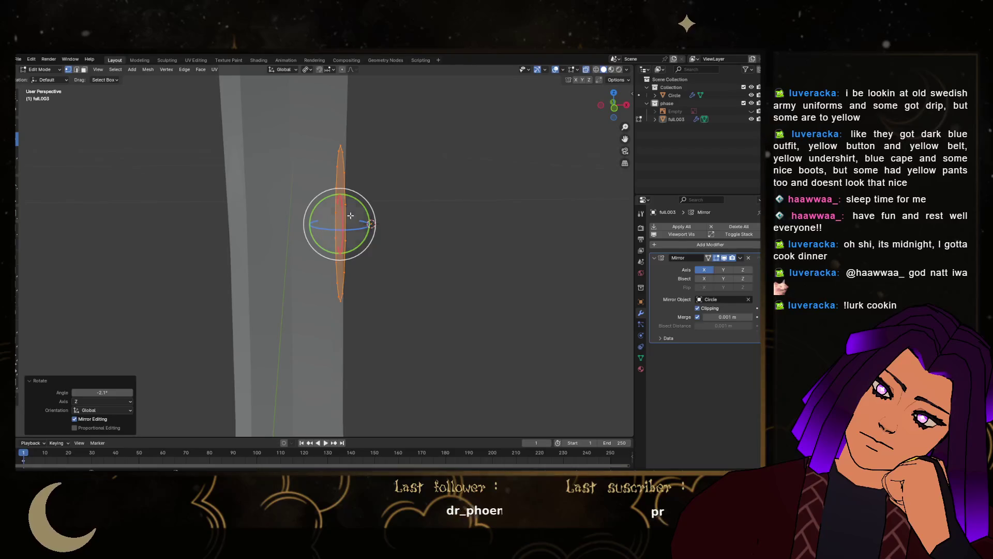
Extrude the ring, delete the surplus faces, and return to Object Mode
key("e")
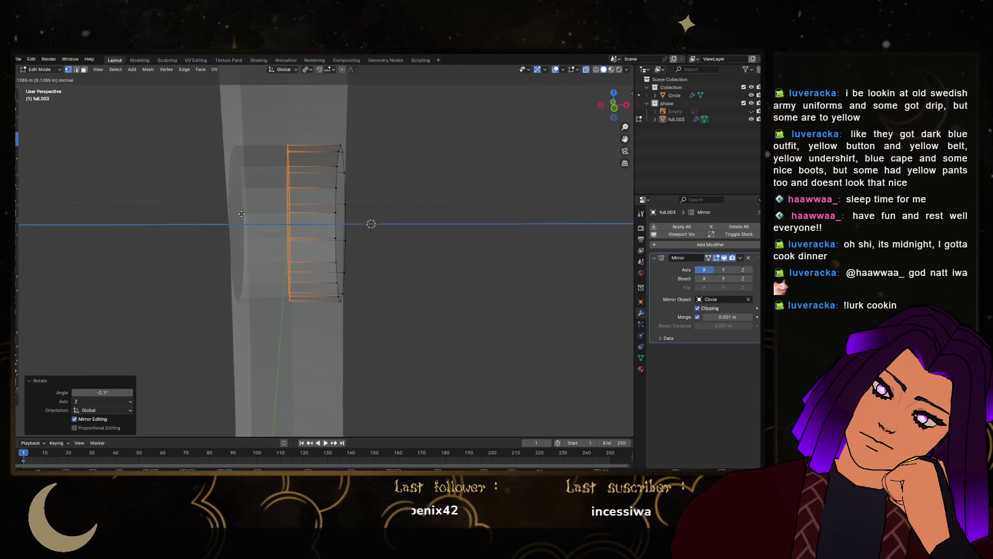
left_click(285, 218)
mouse_move(285, 219)
middle_mouse_down()
mouse_move(260, 224)
mouse_move(256, 206)
mouse_move(202, 213)
mouse_move(285, 215)
mouse_move(368, 180)
mouse_move(337, 206)
middle_mouse_up()
key("x")
left_click(262, 232)
key("Tab")
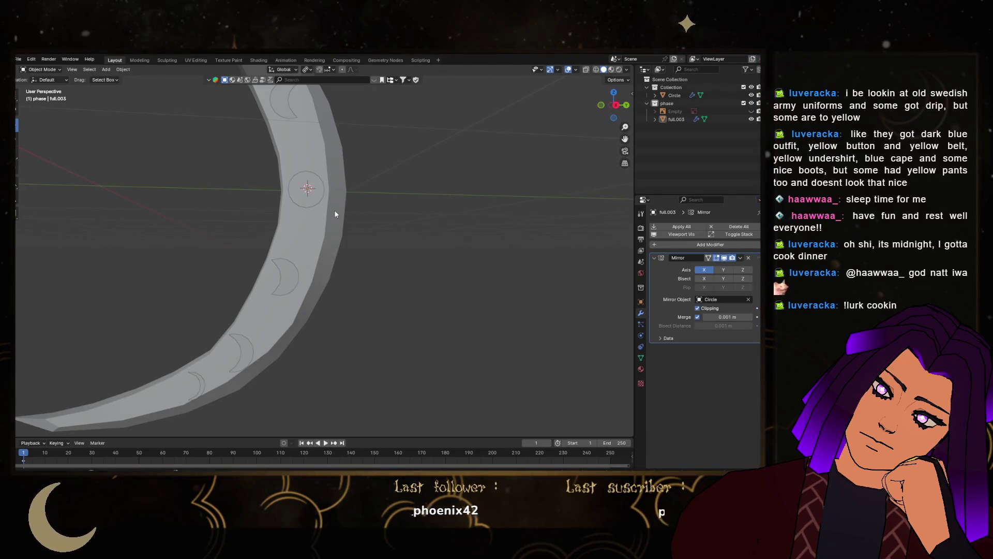
In side view, box-select one lower crescent inset and move it upward
mouse_move(402, 155)
middle_mouse_down()
mouse_move(303, 231)
mouse_move(288, 202)
mouse_move(362, 171)
middle_mouse_up()
left_click(287, 202)
key("Tab")
left_click(620, 110)
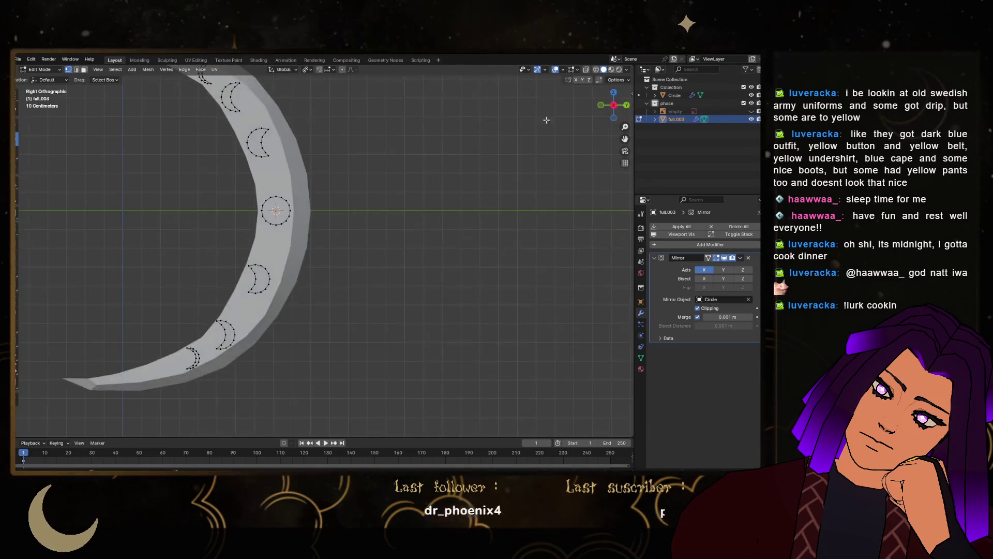
scroll(383, 155, "up", 3)
left_click_drag(246, 251, 341, 351)
key("g")
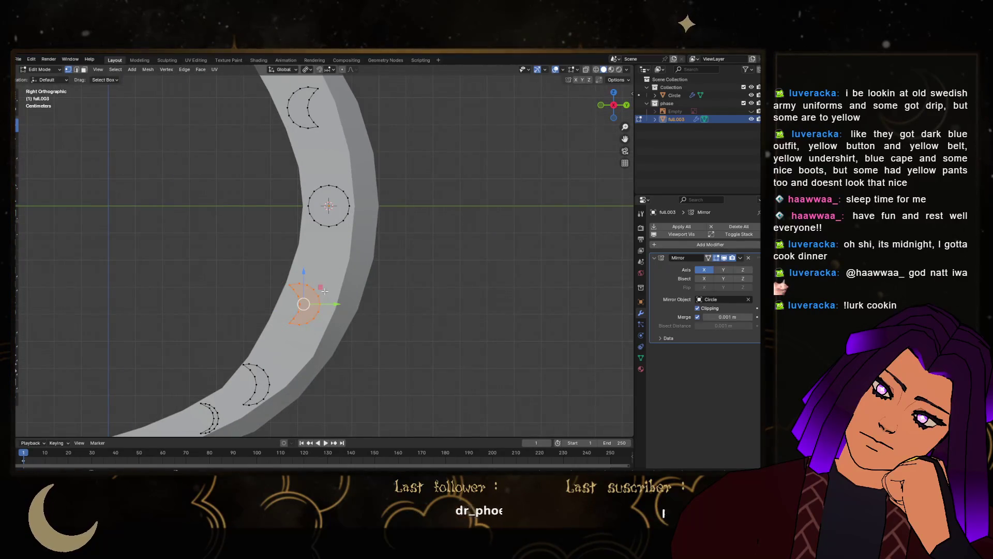
key("shift+x")
left_click(324, 281)
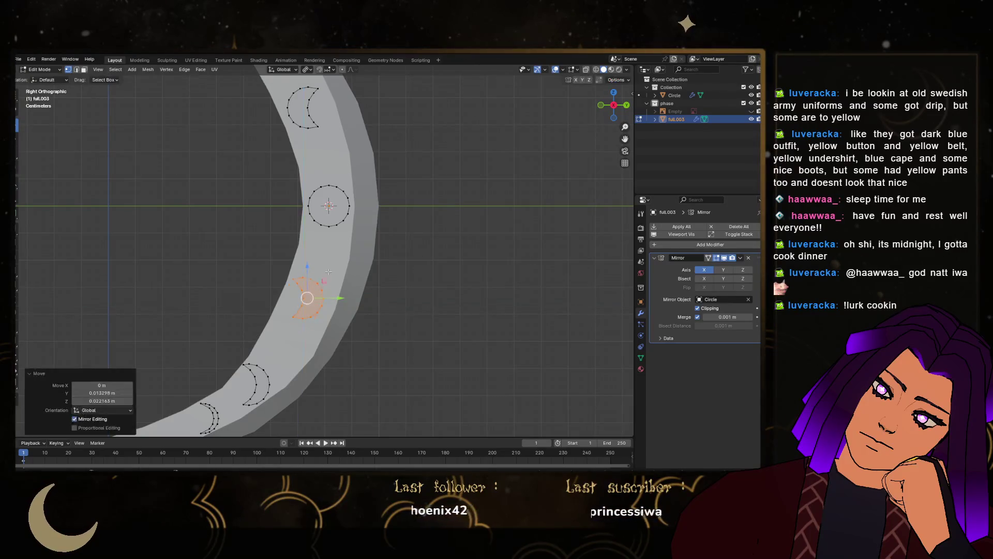
Add the upper crescent with L and nudge both crescents along Y
middle_click_drag(346, 187, 352, 228, "shift")
key("l")
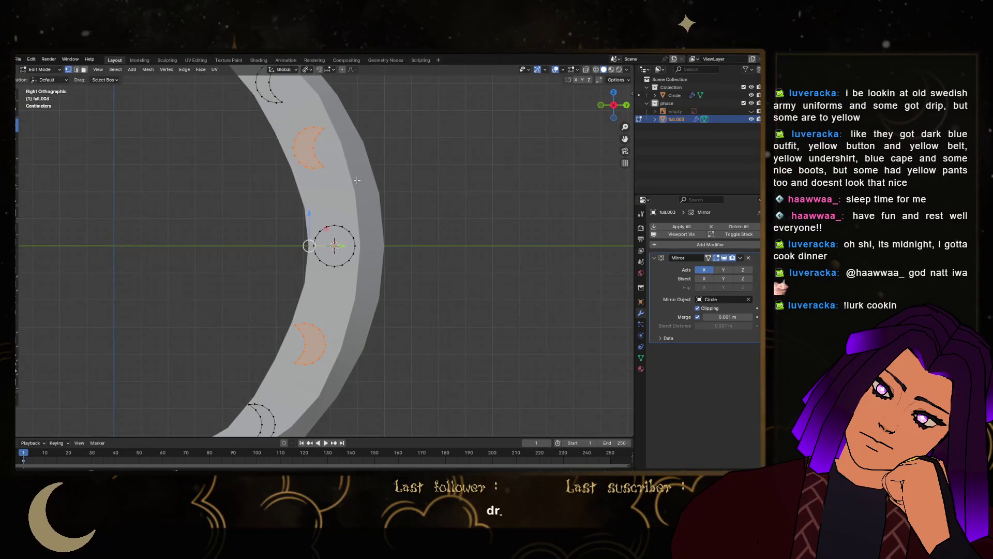
left_click_drag(323, 249, 327, 248)
key("s")
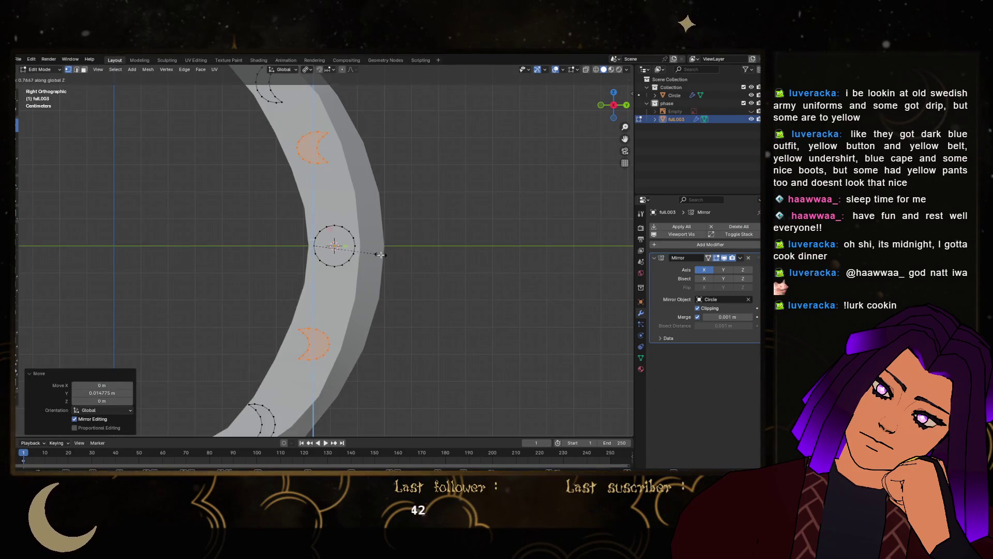
key("Escape")
Slide the lower crescent inset along the blade's curve up toward the central ring
left_click_drag(361, 380, 360, 380)
left_click_drag(339, 344, 314, 293)
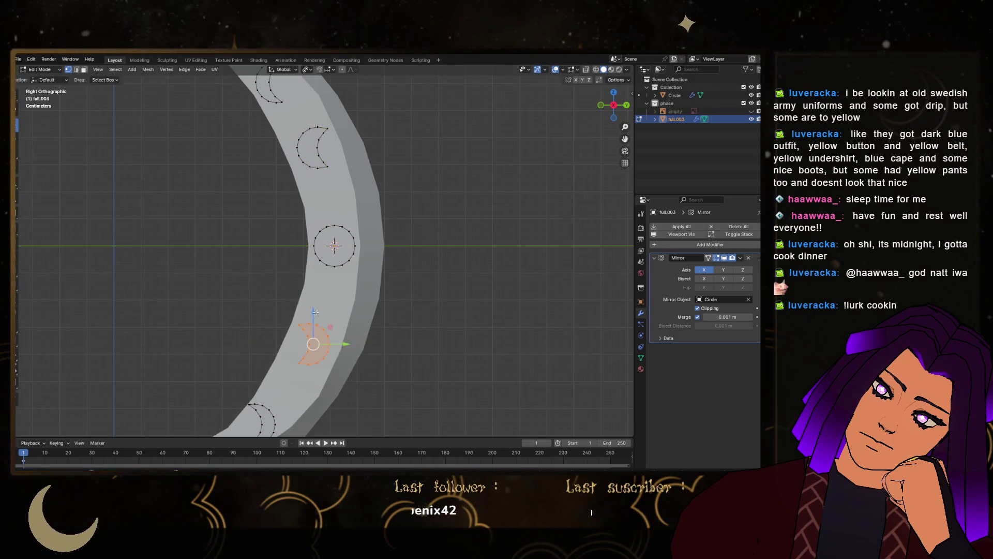
scroll(314, 292, "down", 3)
scroll(334, 363, "up", 3)
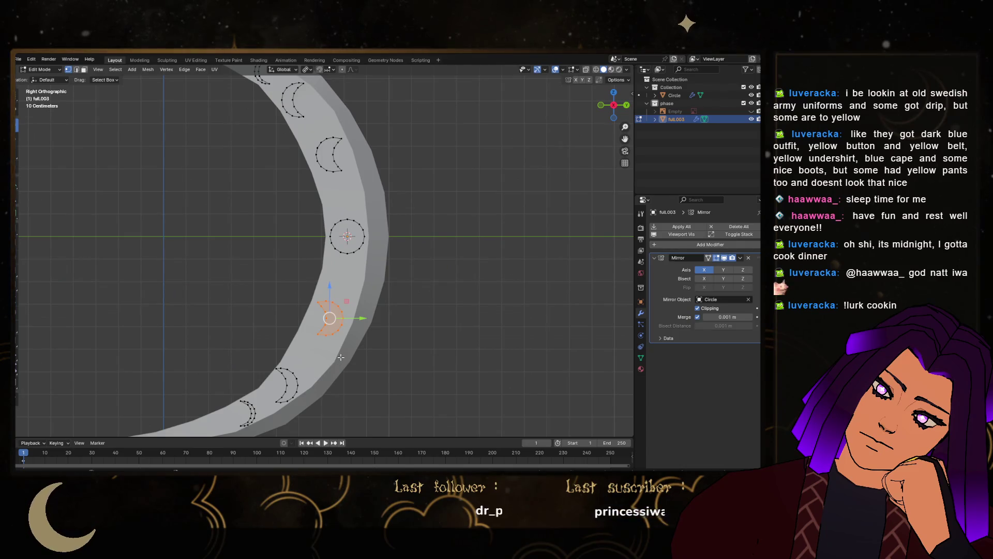
scroll(317, 170, "up", 2)
scroll(315, 165, "up", 1)
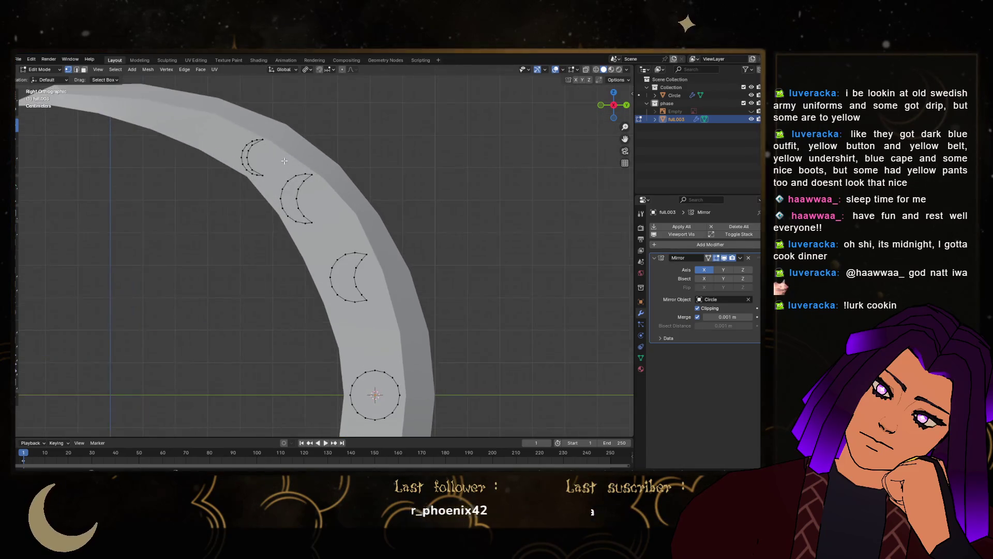
left_click_drag(315, 186, 330, 198)
scroll(336, 233, "down", 4)
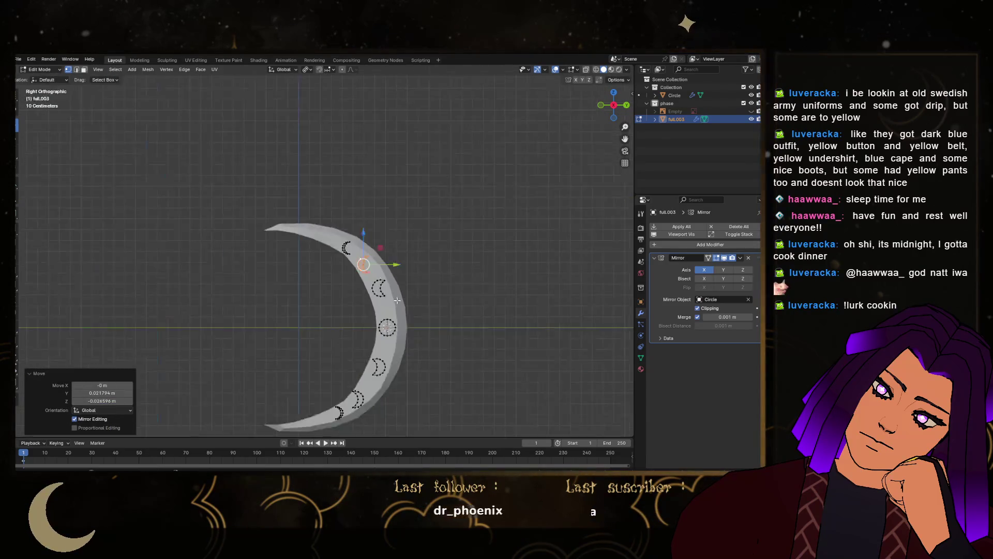
scroll(347, 291, "up", 2)
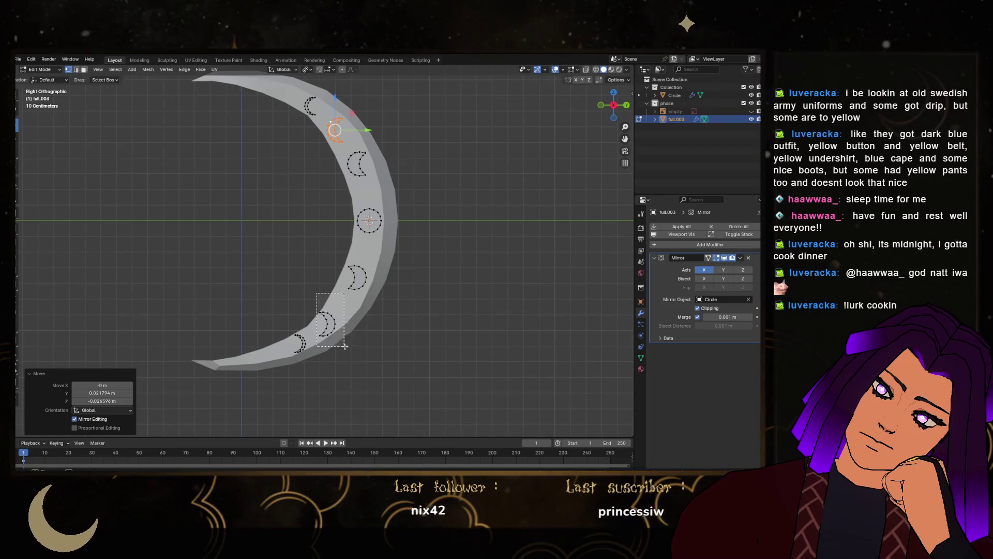
left_click(350, 310)
left_click_drag(343, 306, 348, 301)
Frame the whole blade in Object Mode to check spacing, then return to Edit Mode
key("Tab")
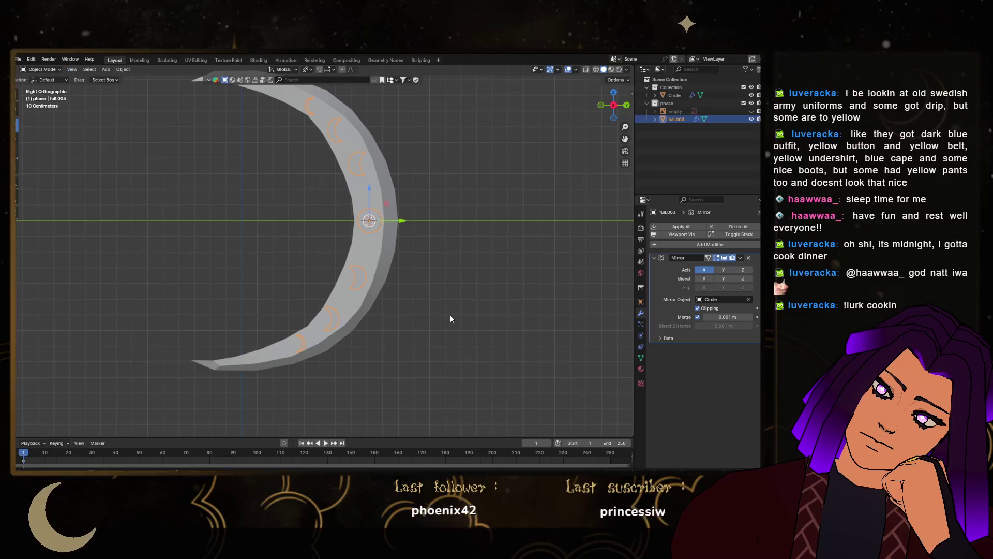
key("KP_Decimal")
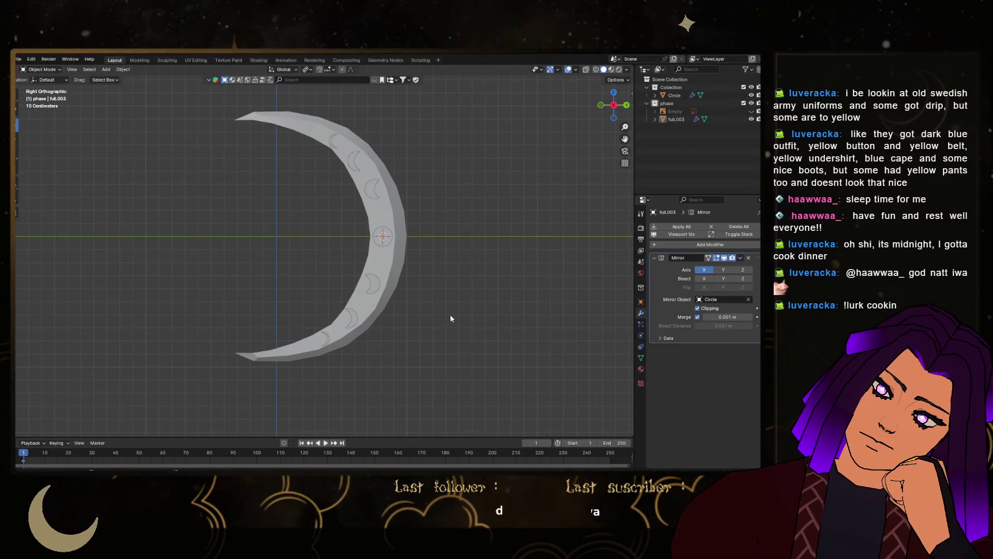
key("Tab")
scroll(362, 276, "up", 2)
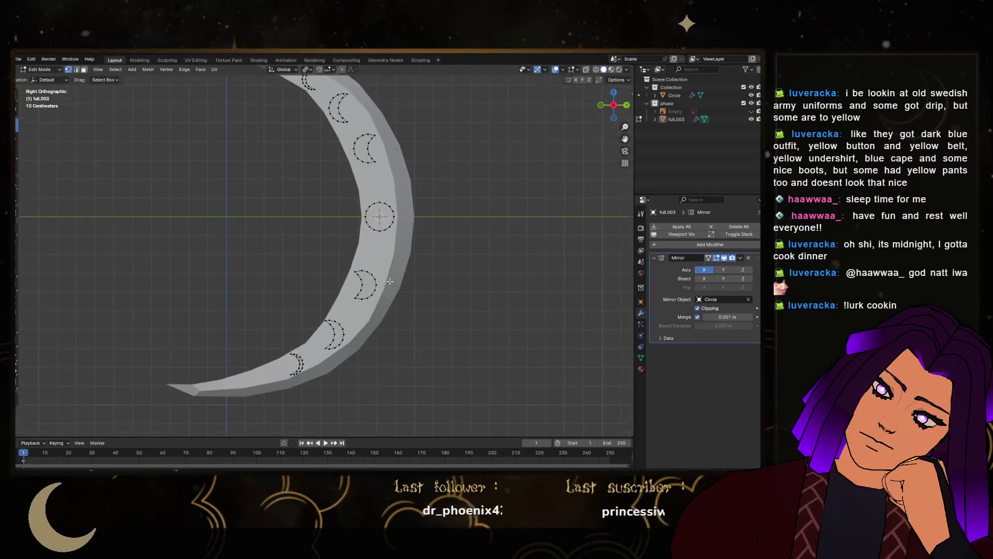
Raise a crescent inset along Z so it sits above the central ring
left_click_drag(331, 256, 393, 309)
left_click_drag(367, 265, 371, 240)
middle_click_drag(384, 246, 389, 302, "shift")
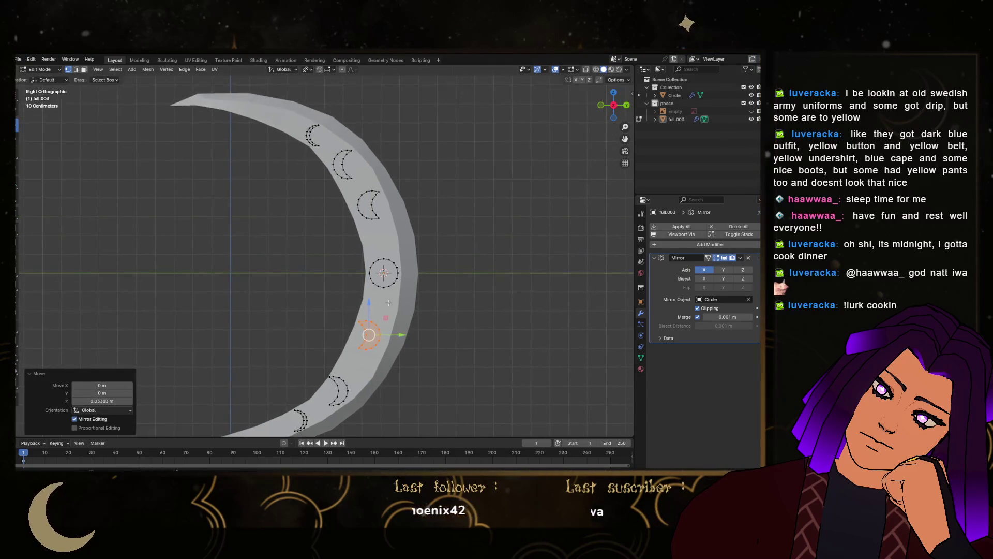
key("ctrl+z")
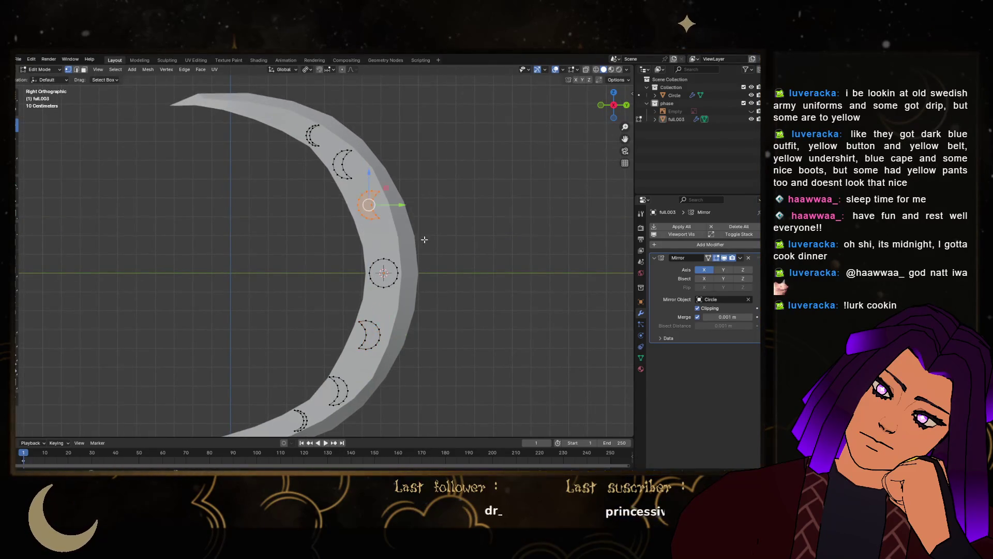
mouse_move(365, 178)
left_mouse_down()
mouse_move(372, 212)
mouse_move(367, 197)
left_mouse_up()
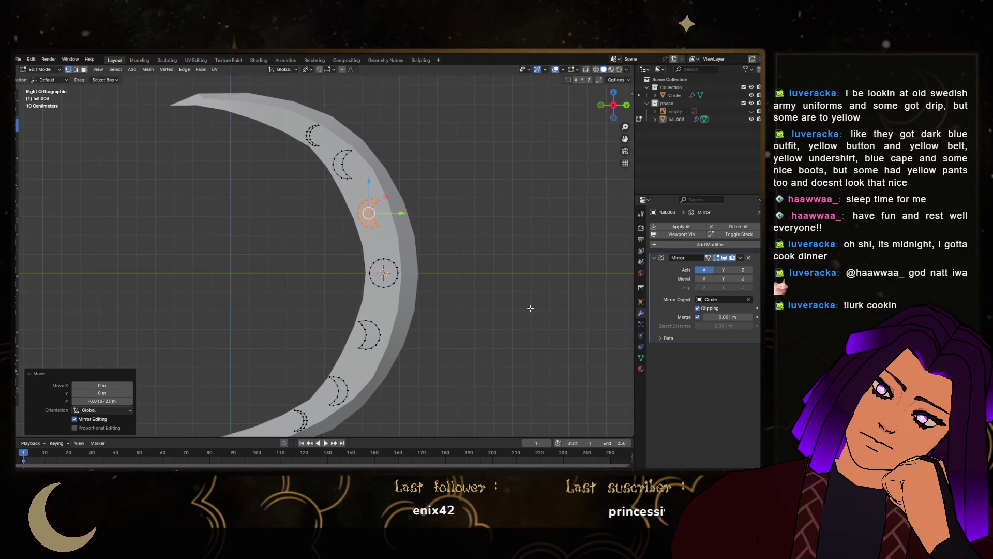
left_click(512, 305)
Select the connected crescent loops, including the entire lower crescent, with Ctrl+L
scroll(512, 305, "down", 3)
scroll(512, 305, "up", 1)
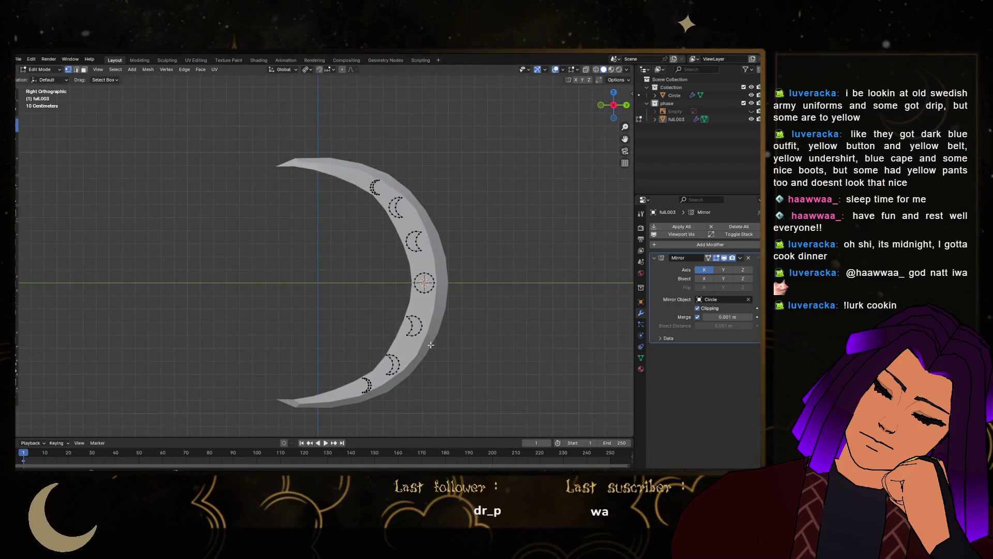
scroll(512, 305, "up", 6)
mouse_move(512, 305)
middle_mouse_down()
mouse_move(462, 206)
mouse_move(470, 215)
mouse_move(426, 199)
mouse_move(296, 97)
middle_mouse_up()
key("ctrl+l")
left_click(306, 321, "ctrl")
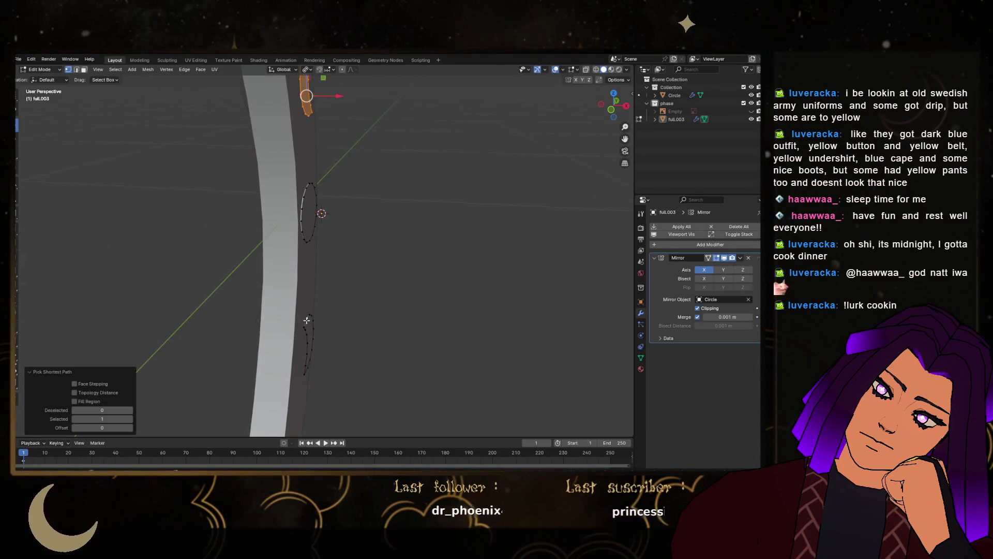
key("ctrl+l")
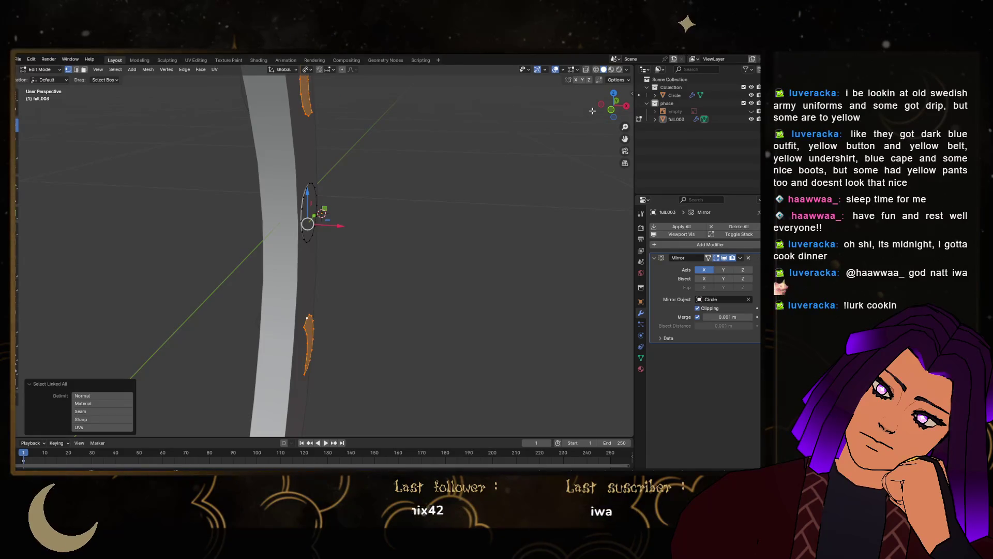
In front view, move the selected crescents −0.0134 m along X into the blade's side
left_click(611, 109)
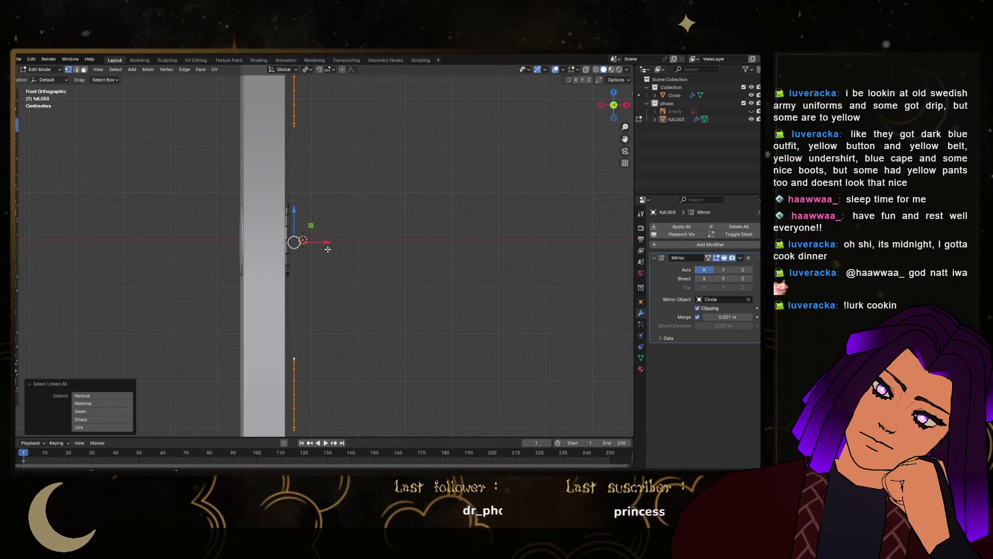
left_click_drag(326, 245, 321, 246)
scroll(353, 251, "down", 5)
mouse_move(277, 259)
middle_mouse_down()
mouse_move(391, 165)
mouse_move(433, 289)
middle_mouse_up()
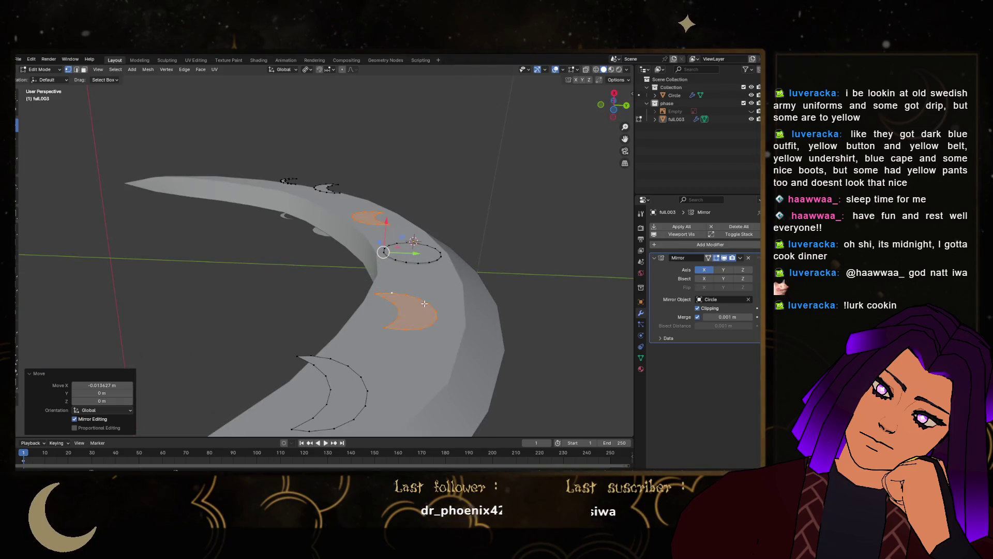
Keep only the lower crescent selected and set the pivot point to Active Element
left_click(427, 303)
left_click_drag(437, 312, 441, 311)
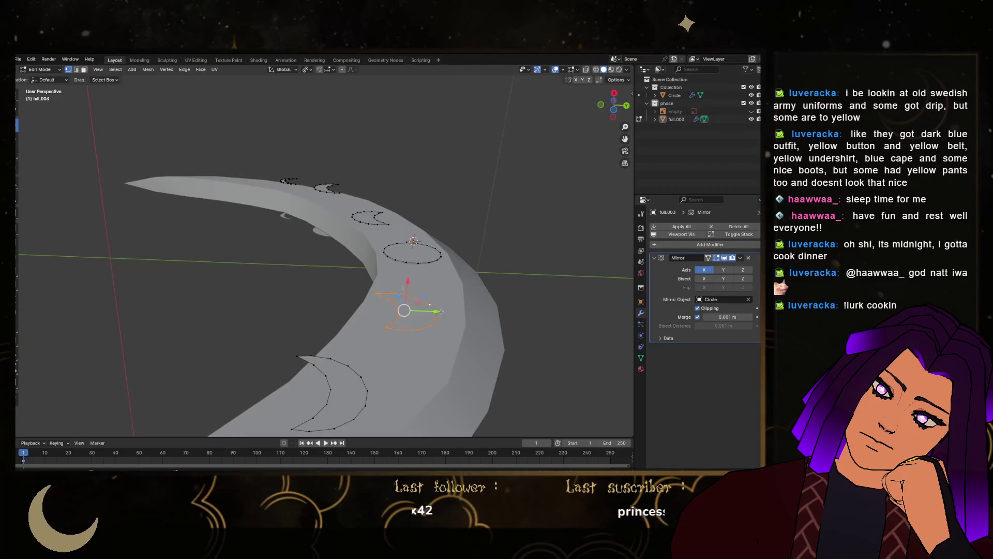
left_click(307, 69)
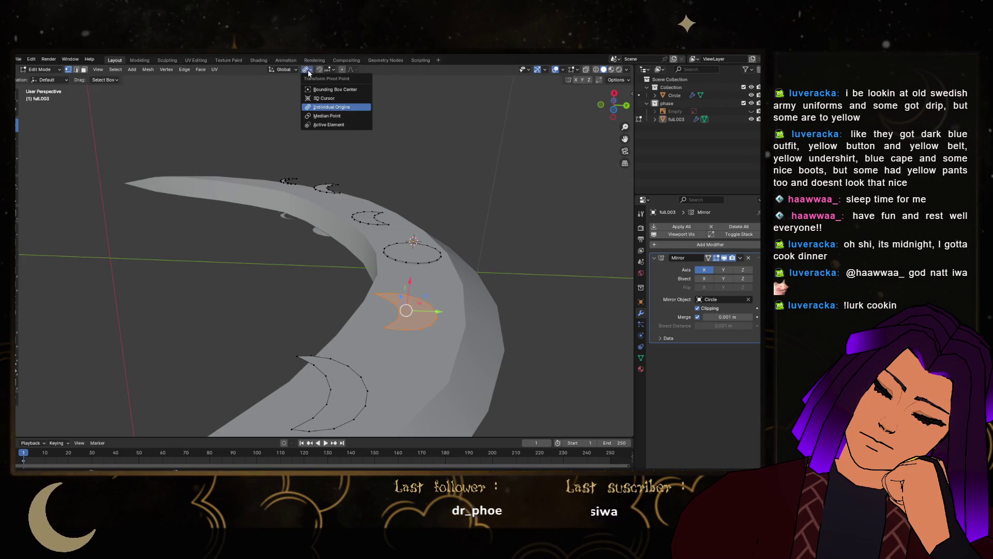
left_click(321, 125)
Rotate the lower crescent around the Z axis
mouse_move(403, 290)
middle_mouse_down()
mouse_move(427, 330)
mouse_move(429, 371)
middle_mouse_up()
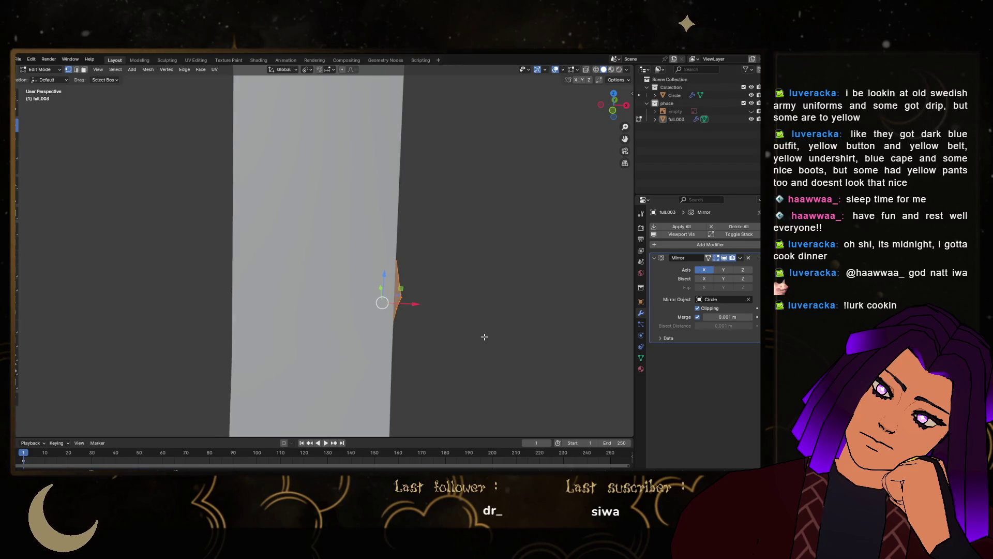
key("r")
key("z")
left_click(484, 339)
With X-ray on, shift the selected crescent vertices along X, then clear the selection
mouse_move(484, 339)
middle_mouse_down()
mouse_move(409, 215)
mouse_move(454, 337)
middle_mouse_up()
key("alt+z")
key("g")
key("z")
key("z")
key("x")
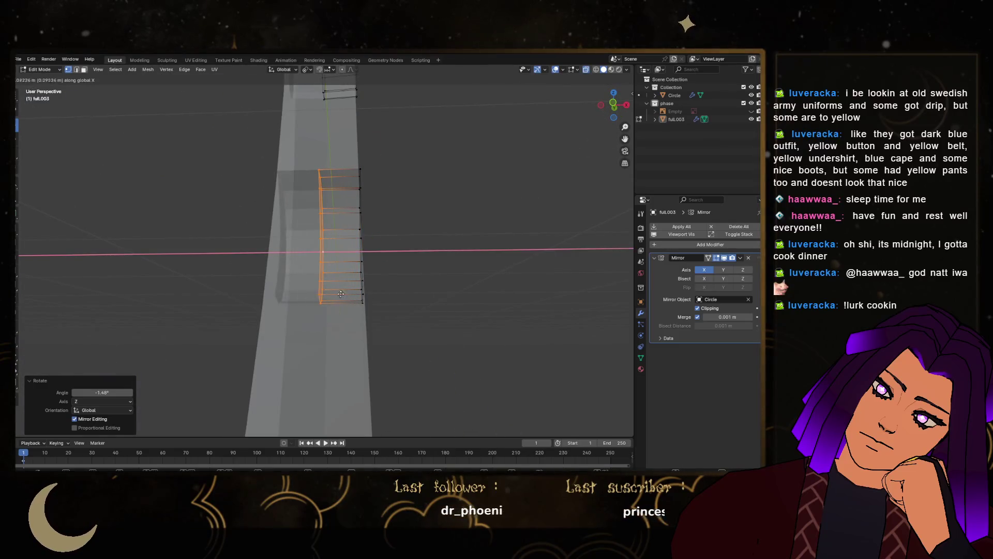
key("Return")
right_click(302, 237)
left_click(298, 239)
Re-enter Edit Mode, select the whole crescent piece and move it
key("Tab")
mouse_move(298, 239)
middle_mouse_down()
mouse_move(417, 231)
mouse_move(390, 222)
mouse_move(340, 230)
mouse_move(388, 160)
mouse_move(387, 137)
mouse_move(314, 190)
mouse_move(425, 237)
middle_mouse_up()
key("Tab")
scroll(409, 225, "up", 3)
key("a")
key("g")
left_click(424, 236)
Slide the crescent along X against the blade's curved surface and inspect it in Object Mode
key("g")
key("x")
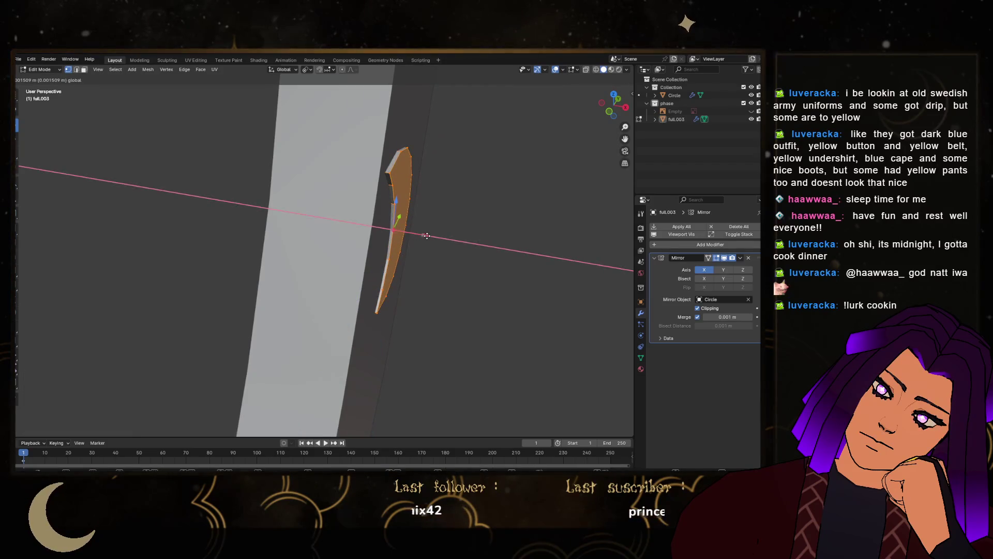
left_click(425, 237)
key("Tab")
mouse_move(425, 236)
middle_mouse_down()
mouse_move(463, 222)
mouse_move(465, 171)
mouse_move(392, 216)
mouse_move(376, 259)
mouse_move(305, 261)
mouse_move(324, 184)
mouse_move(351, 203)
middle_mouse_up()
scroll(357, 197, "down", 4)
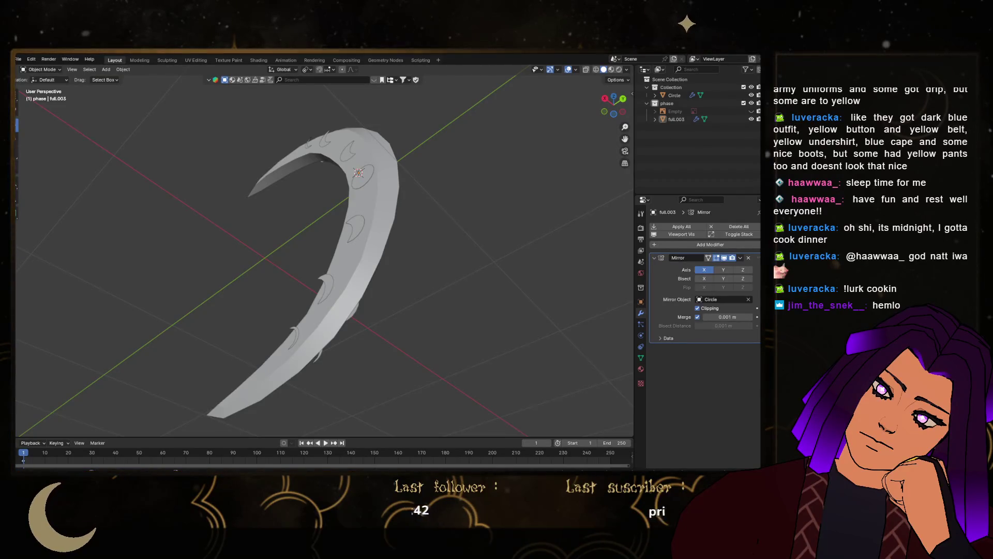
mouse_move(331, 196)
middle_mouse_down()
mouse_move(411, 172)
mouse_move(305, 279)
mouse_move(380, 322)
mouse_move(331, 296)
mouse_move(338, 196)
middle_mouse_up()
In full.003's Edit Mode, select a crescent piece near the lower end and nudge it along X
left_click(304, 278)
key("Tab")
left_click(309, 268)
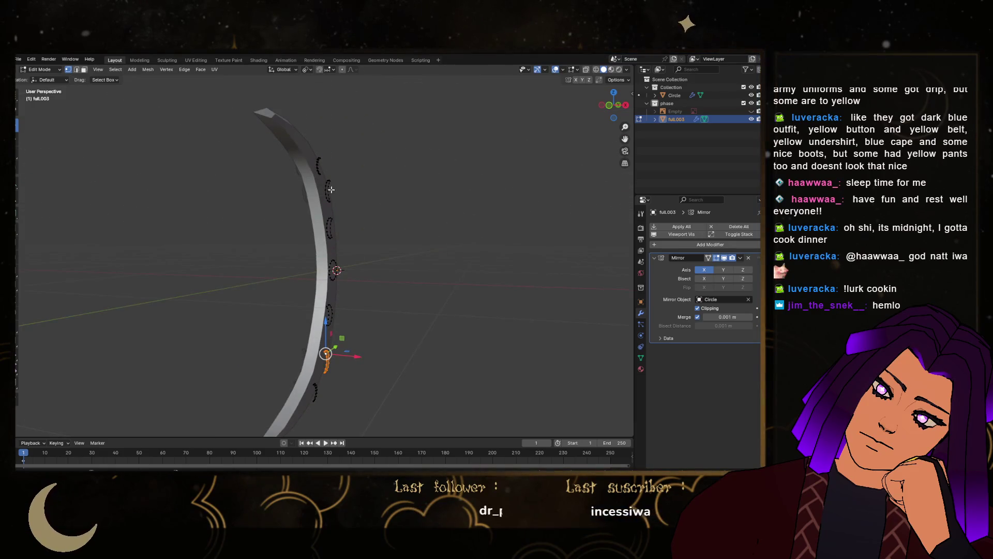
left_click(611, 107)
scroll(310, 166, "up", 5)
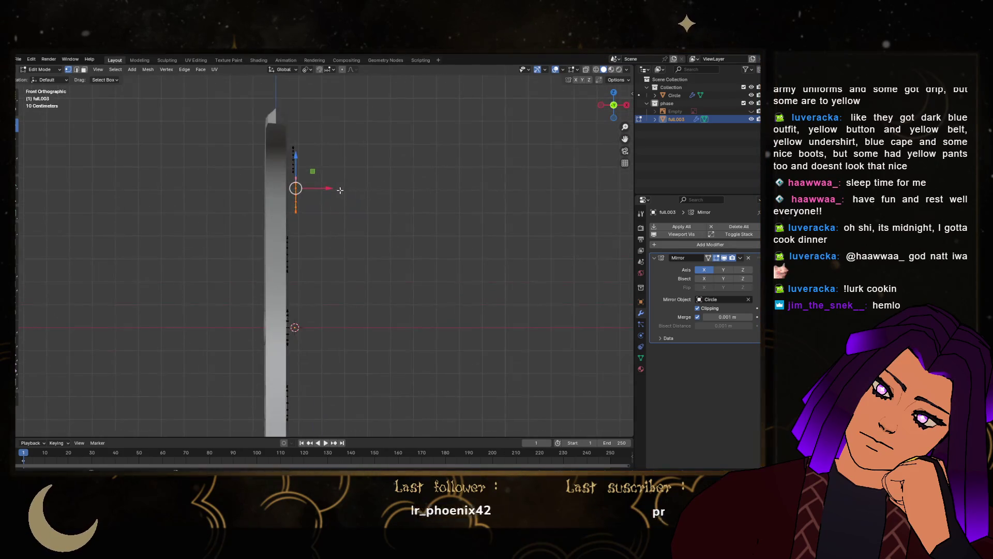
left_click_drag(309, 156, 312, 157)
mouse_move(312, 156)
middle_mouse_down()
mouse_move(392, 153)
mouse_move(343, 222)
mouse_move(328, 266)
mouse_move(315, 257)
mouse_move(353, 189)
middle_mouse_up()
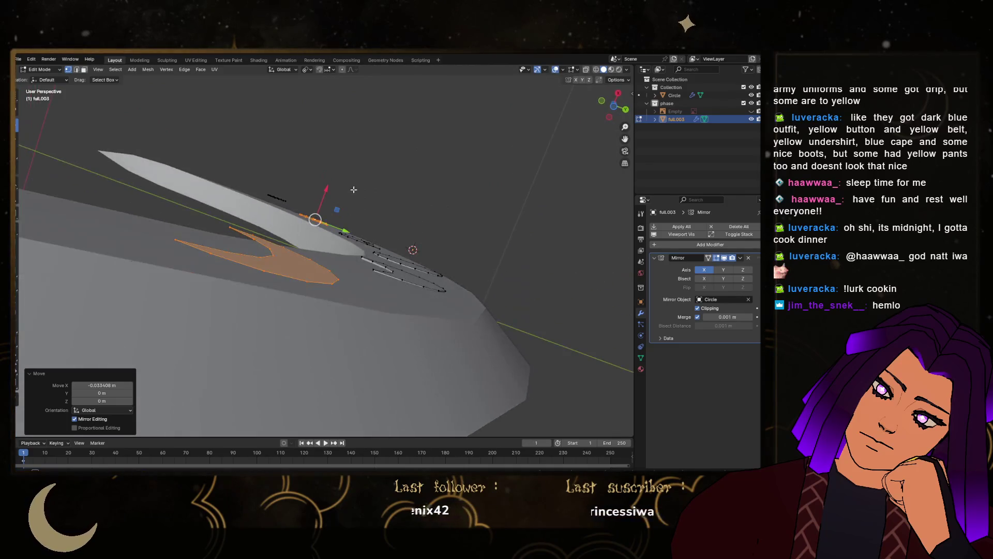
Rotate the crescent piece around Z and shift its edge slightly along X
mouse_move(336, 279)
middle_mouse_down()
mouse_move(343, 355)
mouse_move(361, 263)
mouse_move(388, 300)
middle_mouse_up()
key("r")
key("z")
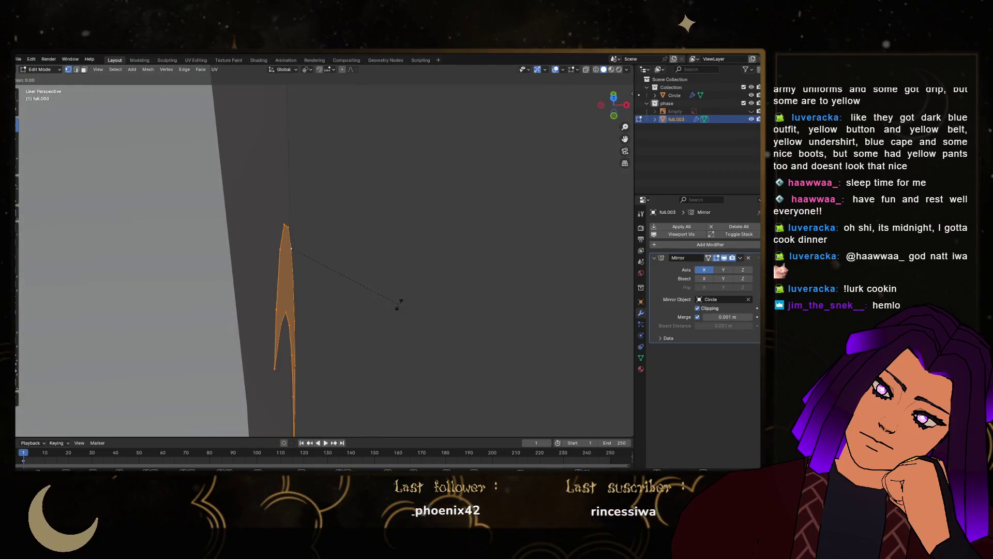
left_click(392, 309)
mouse_move(322, 248)
middle_mouse_down()
mouse_move(328, 277)
mouse_move(310, 251)
mouse_move(328, 257)
mouse_move(305, 256)
mouse_move(391, 267)
middle_mouse_up()
key("g")
key("x")
left_click(320, 255)
Angle the piece further with a Y-axis rotation followed by another Z-axis rotation
key("r")
key("y")
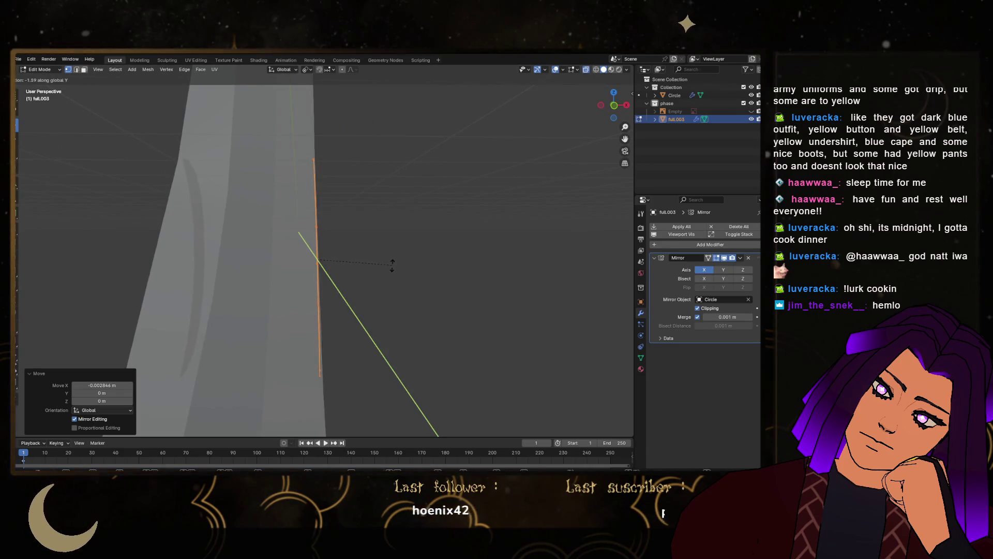
left_click(395, 267)
middle_click_drag(395, 268, 334, 266)
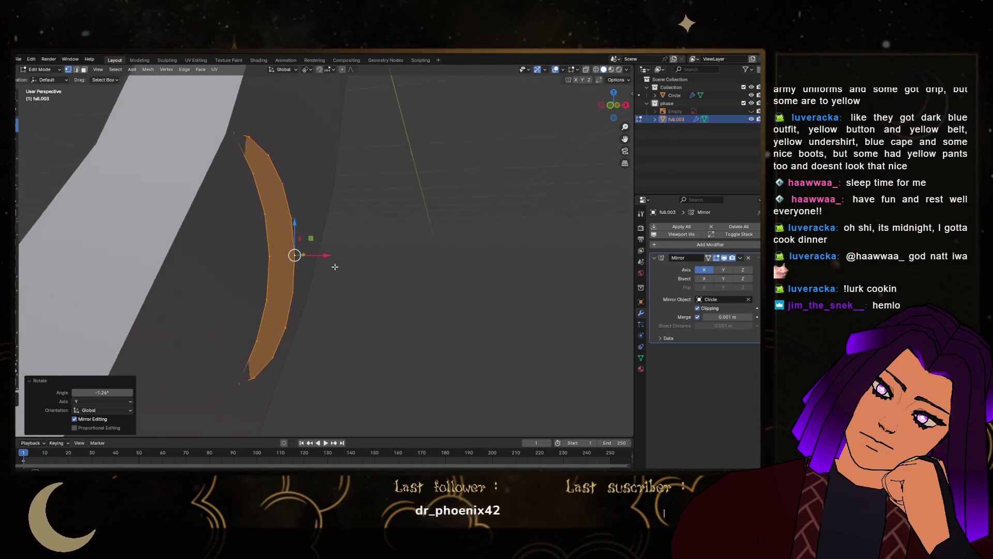
key("r")
key("z")
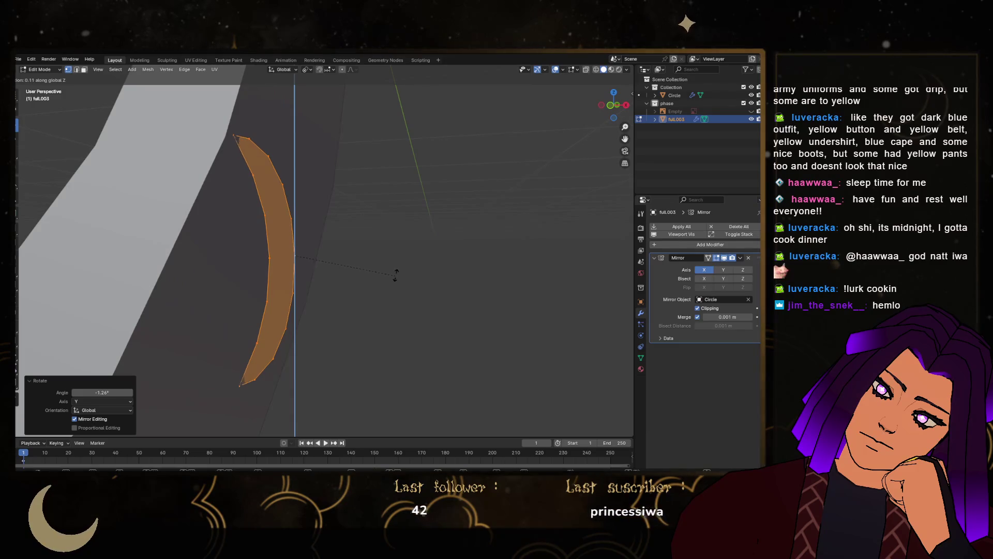
left_click(395, 261)
middle_click_drag(395, 263, 396, 285)
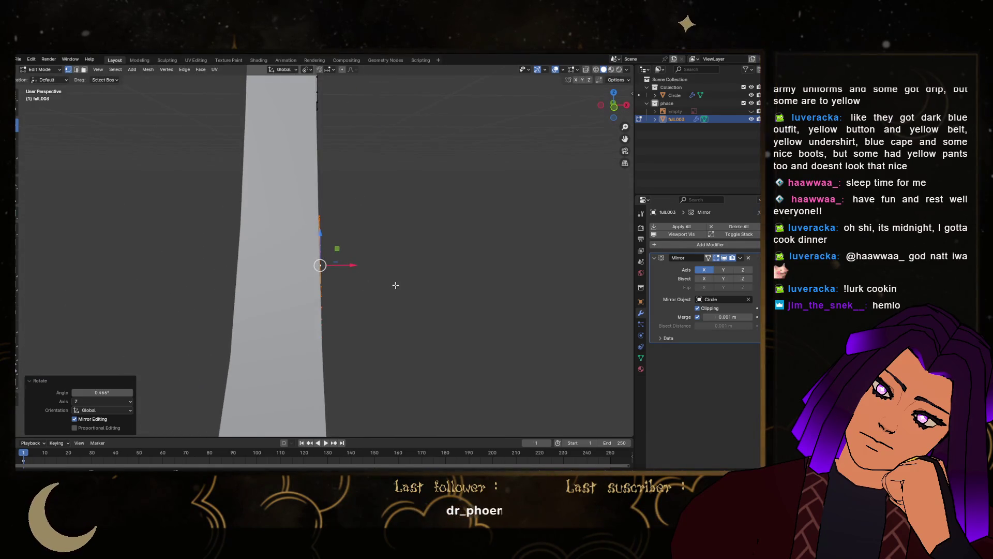
Extrude the piece's faces along X and delete the extruded faces to cut a recess
left_click_drag(354, 270, 357, 268)
left_click(297, 264)
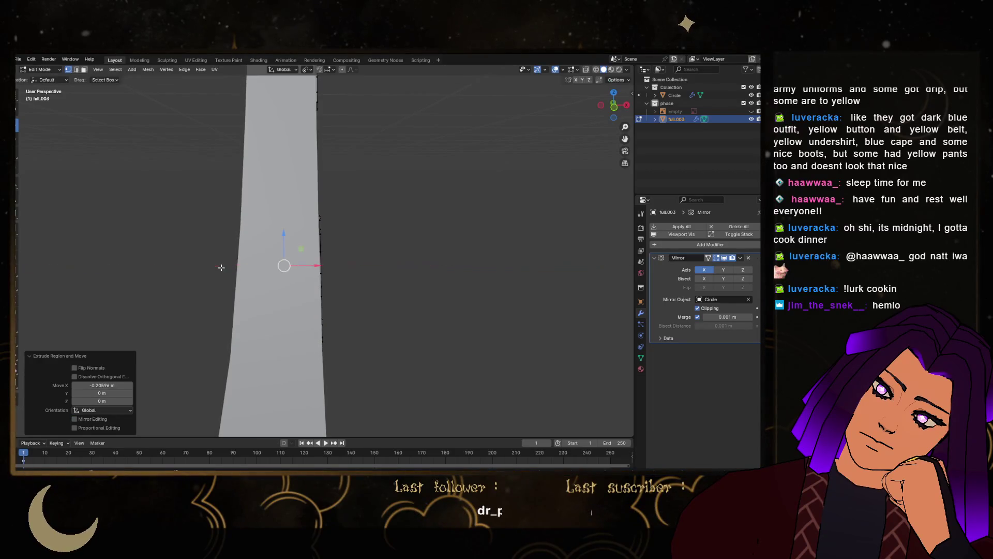
key("alt+z")
key("x")
left_click(290, 256)
mouse_move(289, 256)
middle_mouse_down()
mouse_move(237, 251)
mouse_move(313, 244)
mouse_move(266, 212)
mouse_move(342, 310)
mouse_move(286, 209)
mouse_move(358, 174)
mouse_move(316, 253)
mouse_move(355, 244)
mouse_move(321, 239)
mouse_move(349, 226)
mouse_move(347, 239)
middle_mouse_up()
key("Tab")
scroll(315, 236, "down", 3)
scroll(342, 309, "down", 3)
scroll(333, 184, "up", 4)
Select all of the crescent inset's faces and adjust them slightly along Z
key("Tab")
key("a")
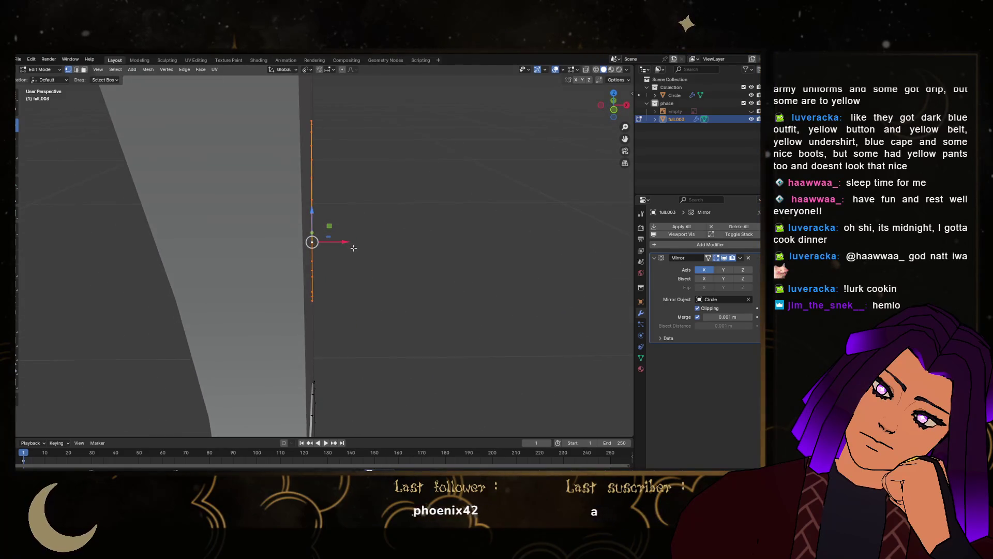
key("g")
key("z")
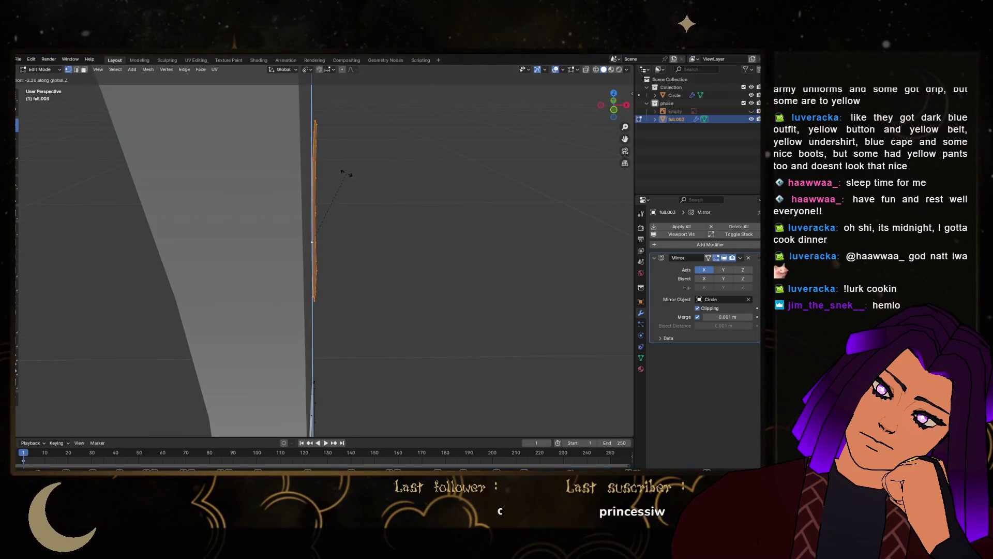
left_click(353, 251)
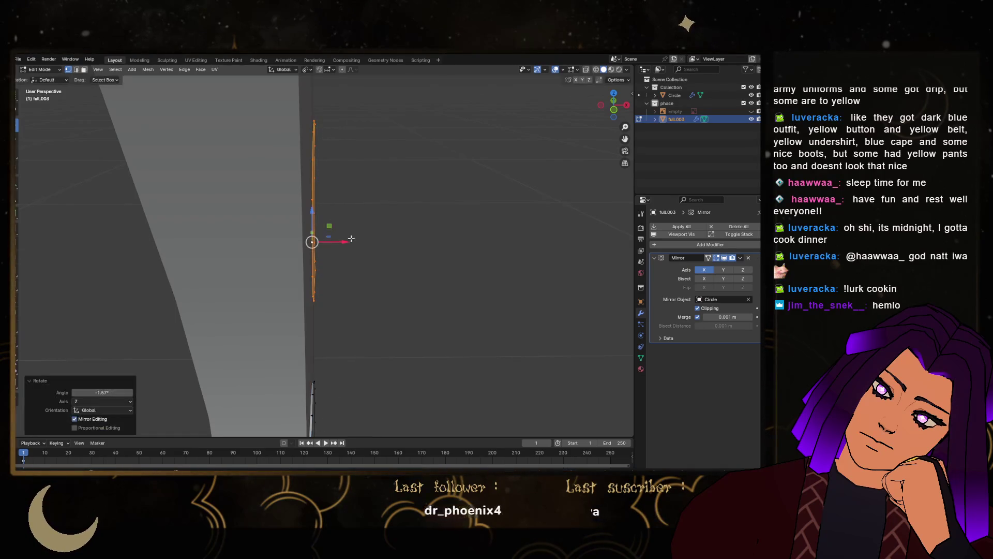
Extrude the whole inset along X into the blade and delete those faces, leaving an engraved recess
key("e")
key("x")
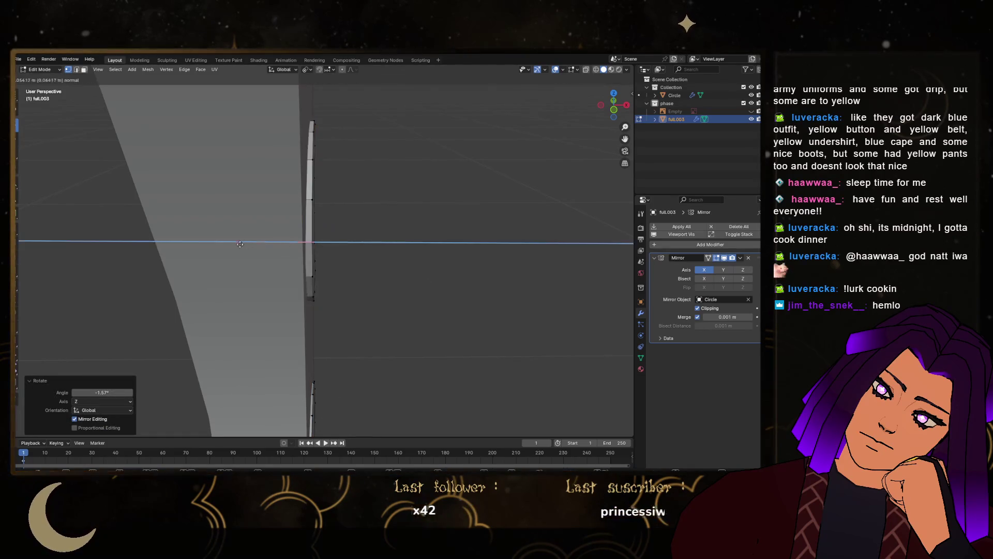
left_click(86, 236)
key("alt+z")
key("x")
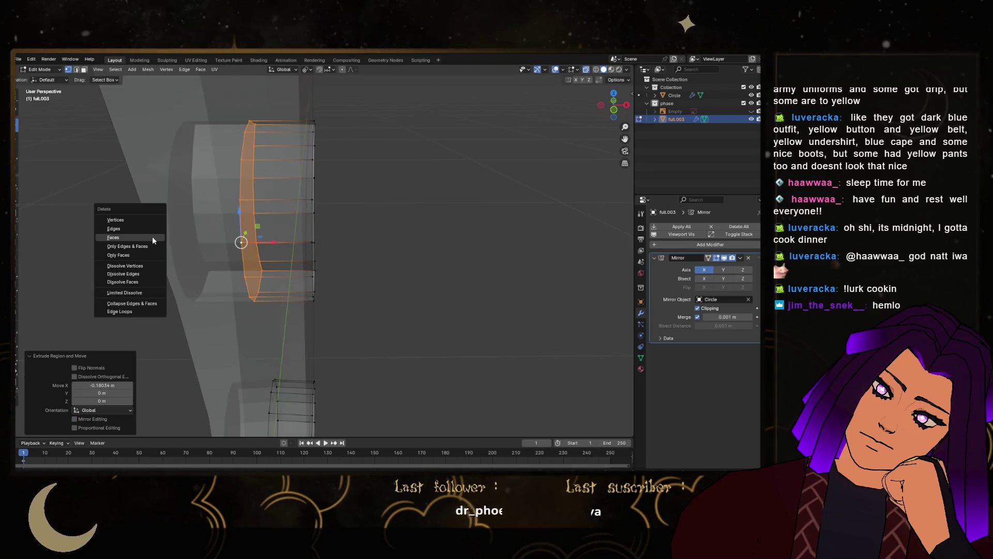
left_click(152, 237)
mouse_move(155, 235)
middle_mouse_down()
mouse_move(266, 204)
mouse_move(313, 235)
mouse_move(402, 198)
middle_mouse_up()
key("Tab")
left_click(416, 325)
mouse_move(416, 325)
middle_mouse_down()
mouse_move(434, 311)
mouse_move(467, 233)
mouse_move(512, 238)
mouse_move(362, 225)
middle_mouse_up()
Select one complete crescent inset and move it 0.002225 m along X into the blade
left_click(362, 226)
key("Tab")
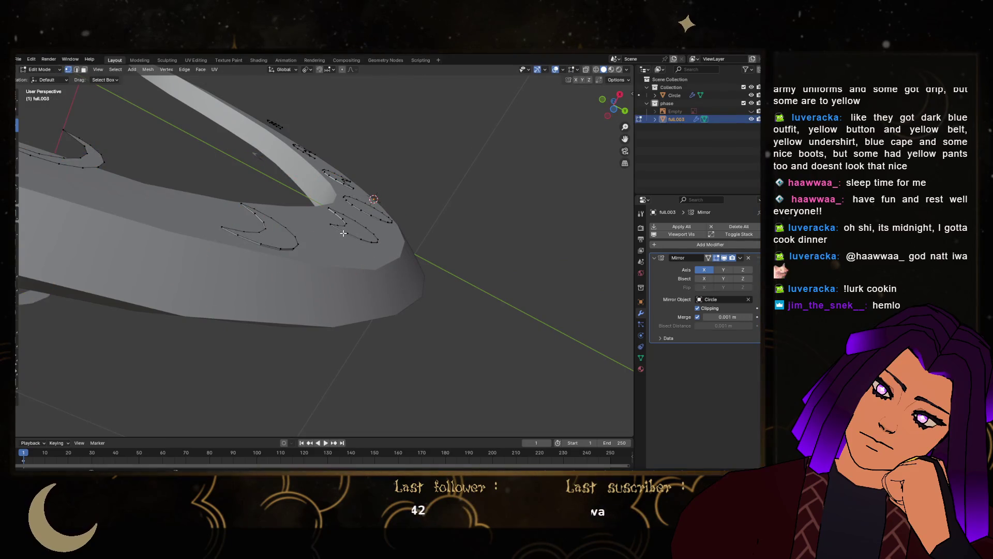
key("l")
scroll(350, 227, "up", 5)
key("g")
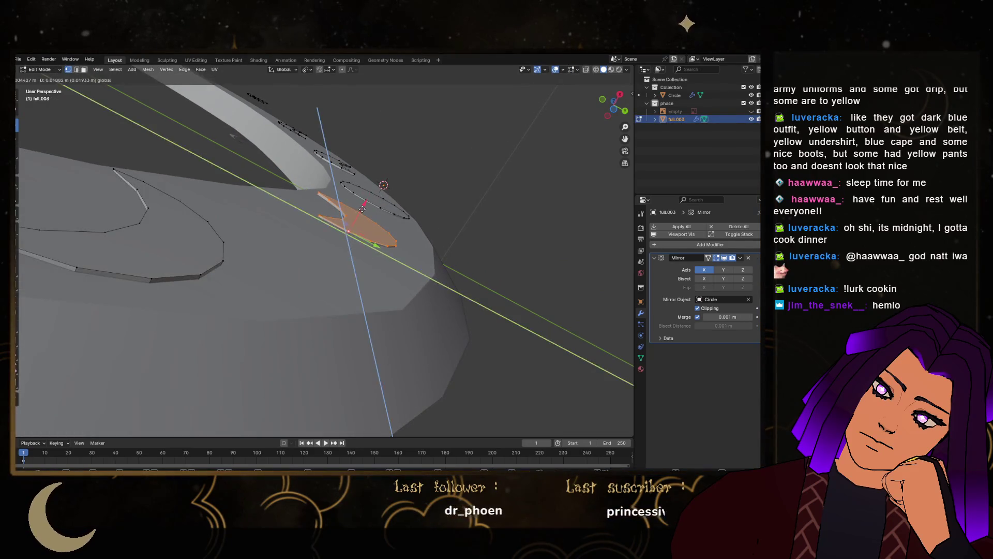
key("x")
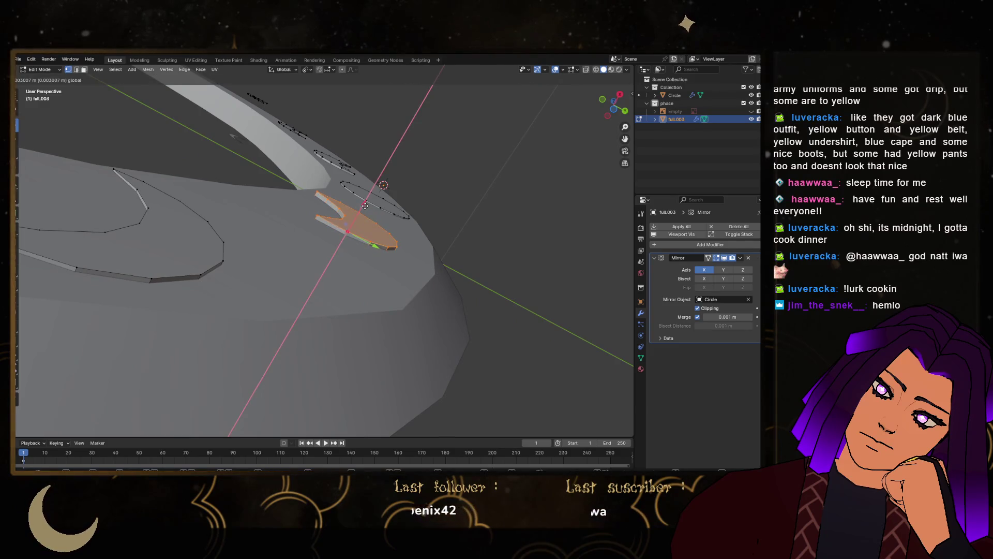
left_click(360, 211)
mouse_move(360, 211)
middle_mouse_down()
mouse_move(327, 302)
mouse_move(451, 284)
mouse_move(467, 328)
mouse_move(428, 343)
mouse_move(422, 253)
mouse_move(437, 291)
mouse_move(388, 350)
middle_mouse_up()
key("Tab")
left_click(422, 253)
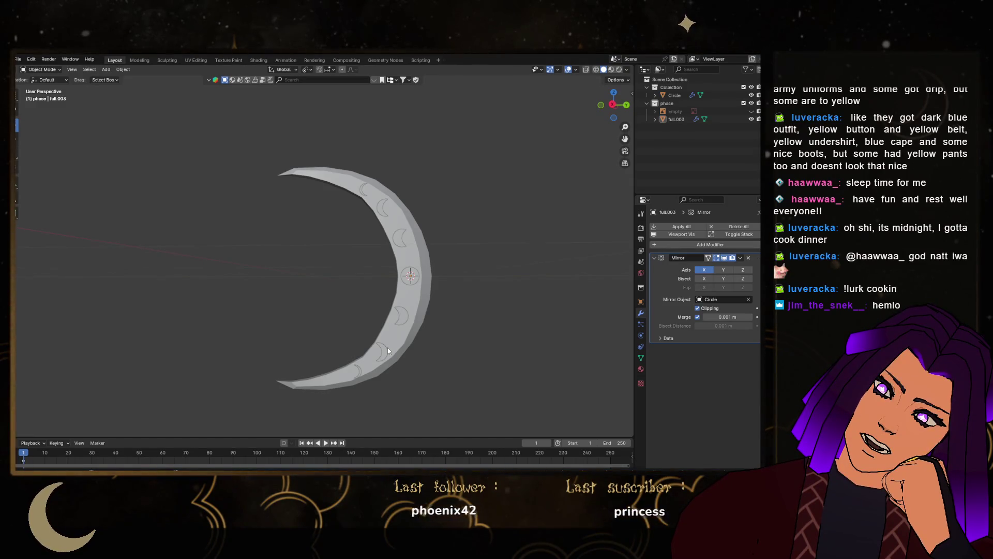
Select the blade mesh and, in Edit Mode, select the entire lower crescent inset with L
scroll(408, 178, "up", 5)
left_click(359, 213)
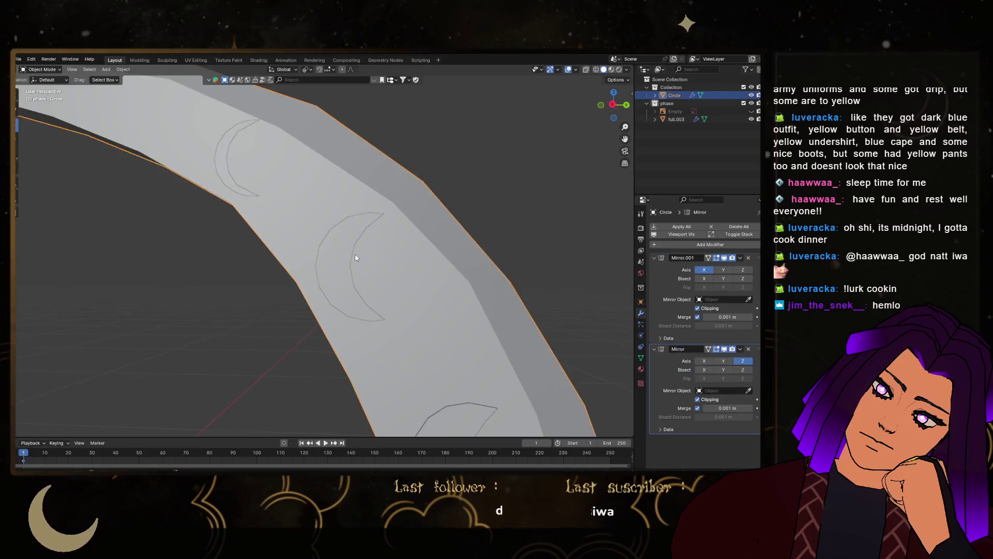
scroll(340, 256, "down", 4)
scroll(386, 320, "up", 2)
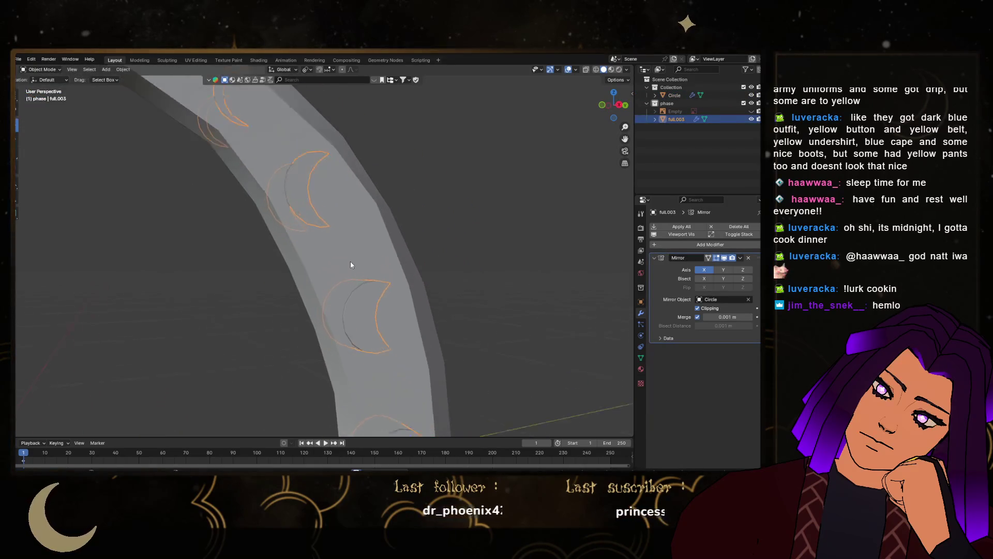
key("Tab")
middle_click_drag(349, 262, 338, 318)
key("l")
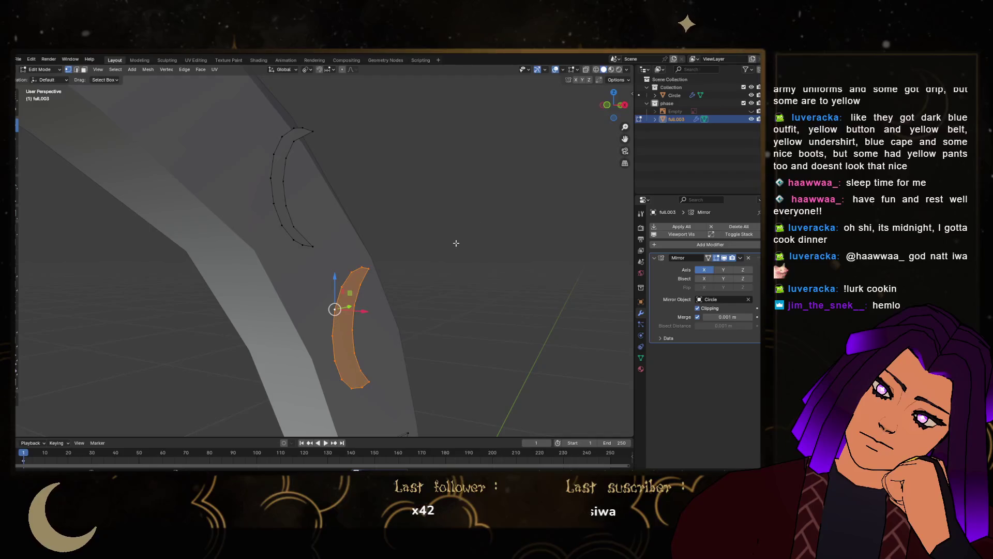
In front orthographic view, extrude the crescent's edge and delete the extruded geometry
left_click(611, 116)
scroll(348, 273, "up", 2)
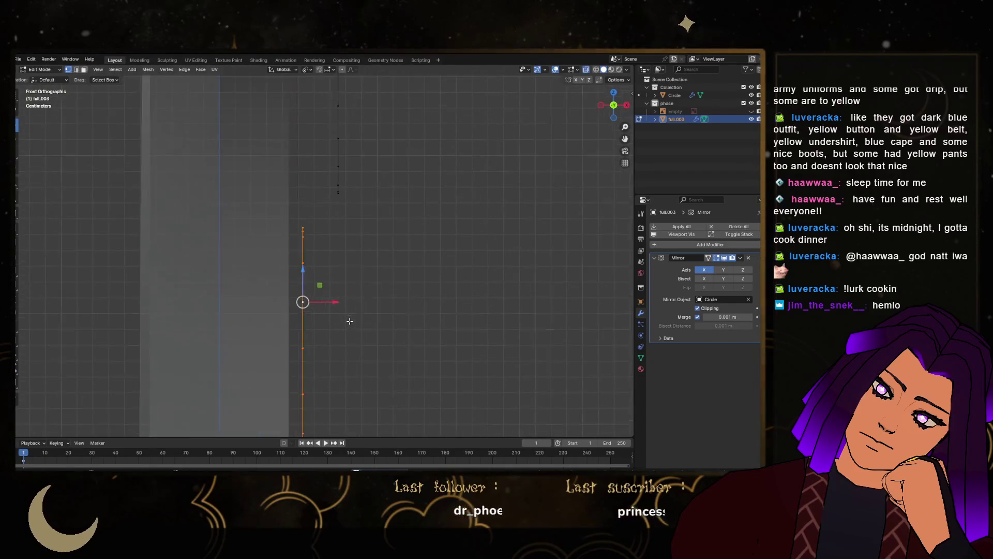
key("e")
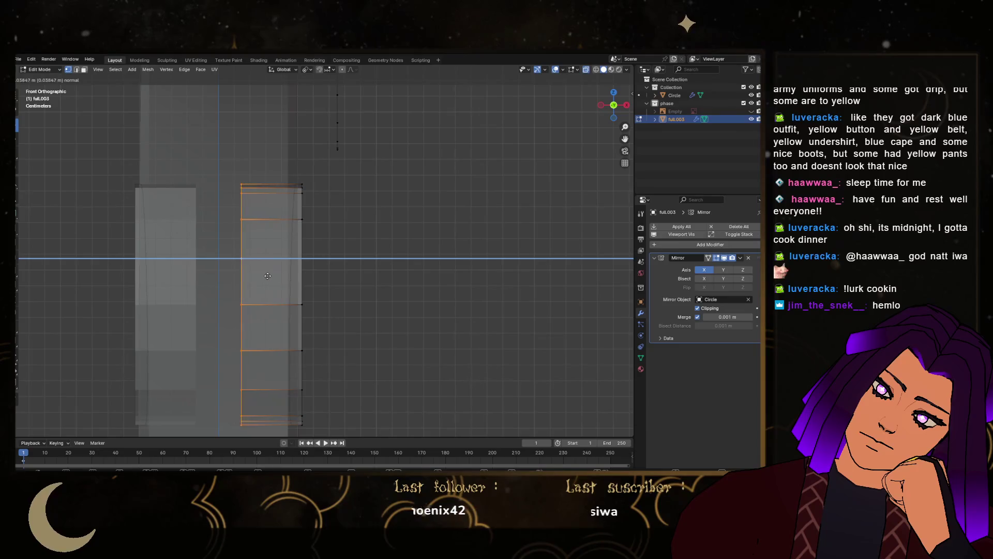
left_click(212, 270)
key("x")
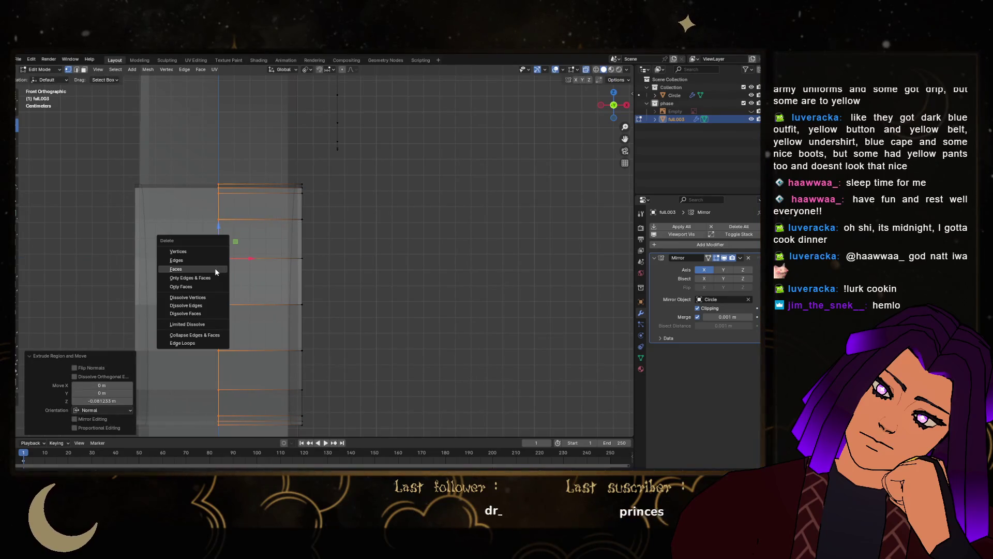
left_click(215, 268)
Select the crescent strip's edge loop and rotate it slightly about the constrained axis
left_click(305, 304, "alt")
mouse_move(302, 304)
middle_mouse_down()
mouse_move(331, 279)
mouse_move(312, 302)
mouse_move(355, 290)
mouse_move(364, 307)
middle_mouse_up()
left_click(333, 302, "alt")
key("r")
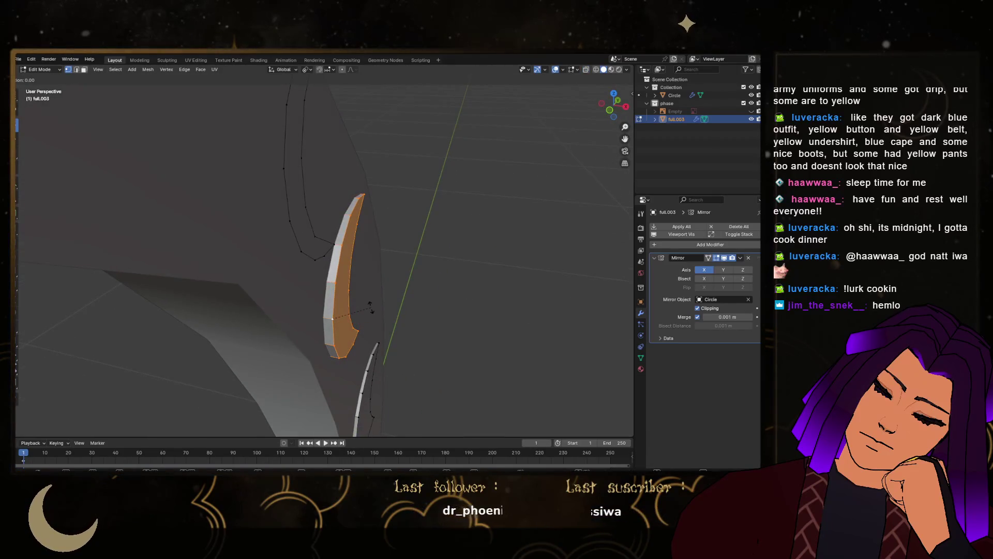
key("x")
key("Return")
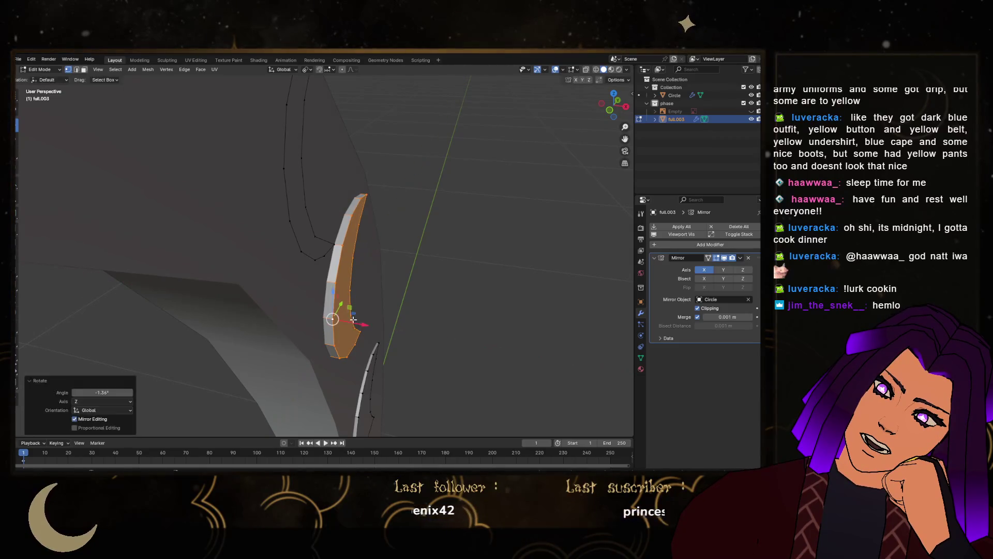
Move the strip along X, then shift it 0.0275 m left in front view
key("g")
key("x")
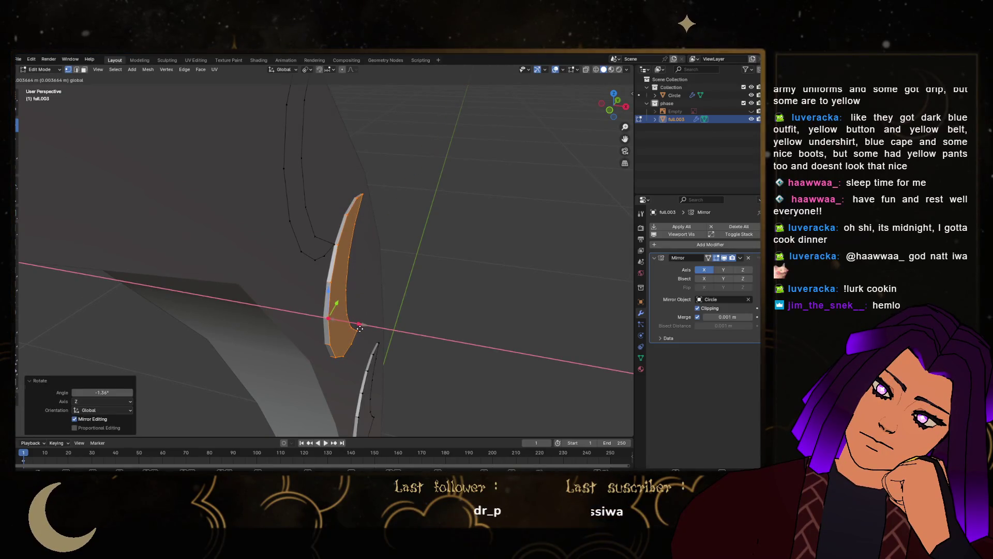
left_click(361, 329)
middle_click_drag(361, 328, 491, 177)
left_click(610, 111)
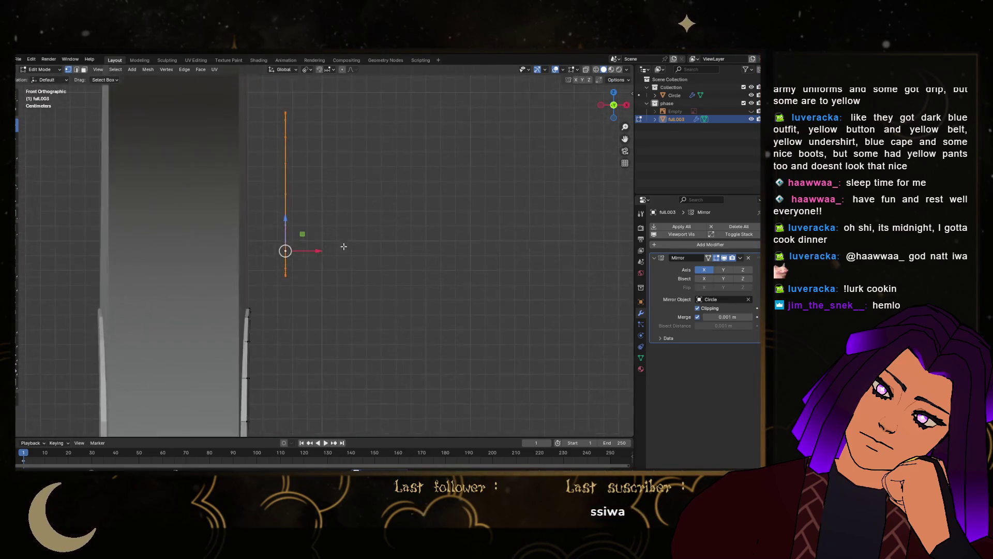
key("g")
key("x")
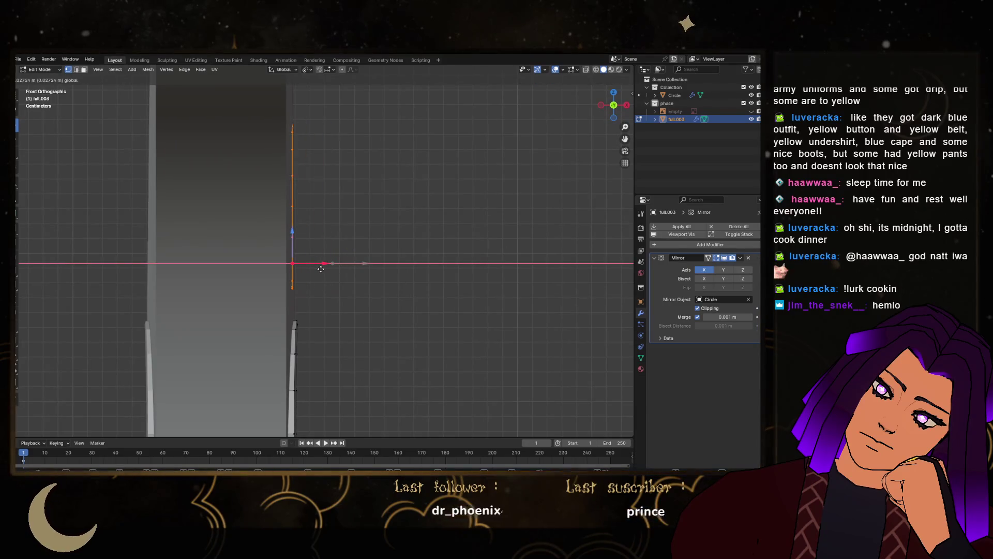
left_click(324, 265)
Reselect the crescent strip and move it vertically along global Z
middle_click_drag(323, 265, 305, 275)
key("alt+a")
key("a")
middle_click_drag(255, 210, 388, 241)
key("g")
key("z")
left_click(403, 227)
Extrude the strip outward along Z, delete the extruded faces, and return to Object Mode
mouse_move(403, 228)
middle_mouse_down()
mouse_move(420, 221)
mouse_move(343, 222)
middle_mouse_up()
key("g")
key("z")
key("z")
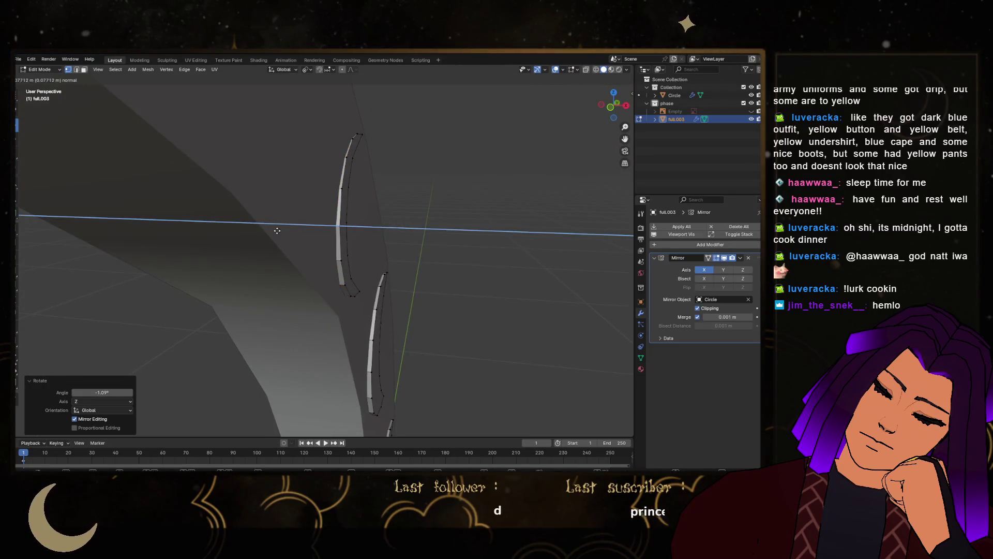
left_click(284, 227)
key("x")
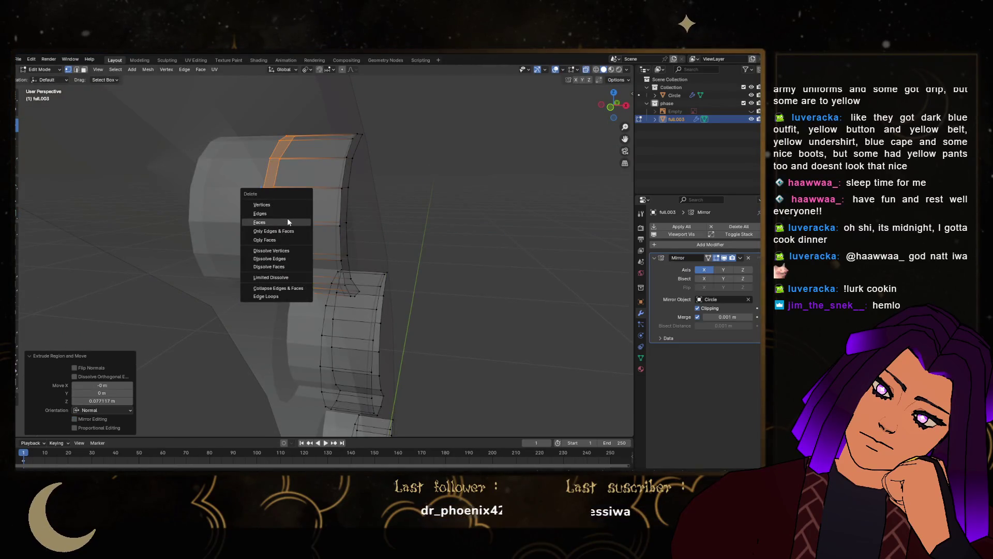
left_click(287, 222)
key("Tab")
scroll(216, 228, "up", 5)
Orbit around the blade, then re-enter Edit Mode and select the whole crescent strip with Ctrl+L
mouse_move(215, 228)
middle_mouse_down()
mouse_move(381, 217)
mouse_move(370, 228)
mouse_move(317, 217)
mouse_move(338, 215)
middle_mouse_up()
scroll(337, 213, "up", 3)
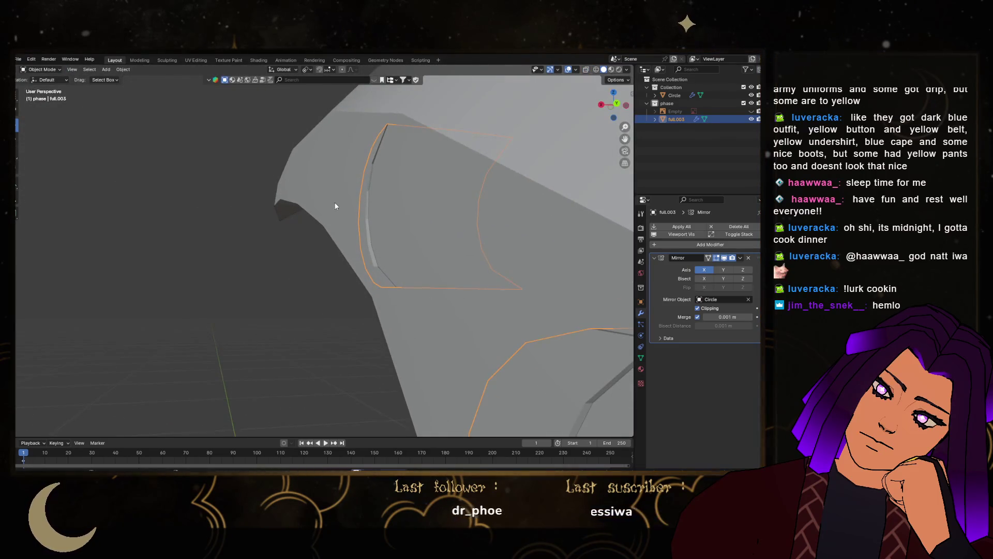
scroll(335, 206, "down", 4)
mouse_move(399, 171)
middle_mouse_down()
mouse_move(445, 262)
mouse_move(473, 274)
mouse_move(417, 224)
mouse_move(417, 332)
mouse_move(306, 339)
mouse_move(355, 303)
mouse_move(413, 342)
mouse_move(371, 281)
middle_mouse_up()
scroll(429, 314, "up", 5)
middle_click_drag(429, 314, 376, 283)
key("Tab")
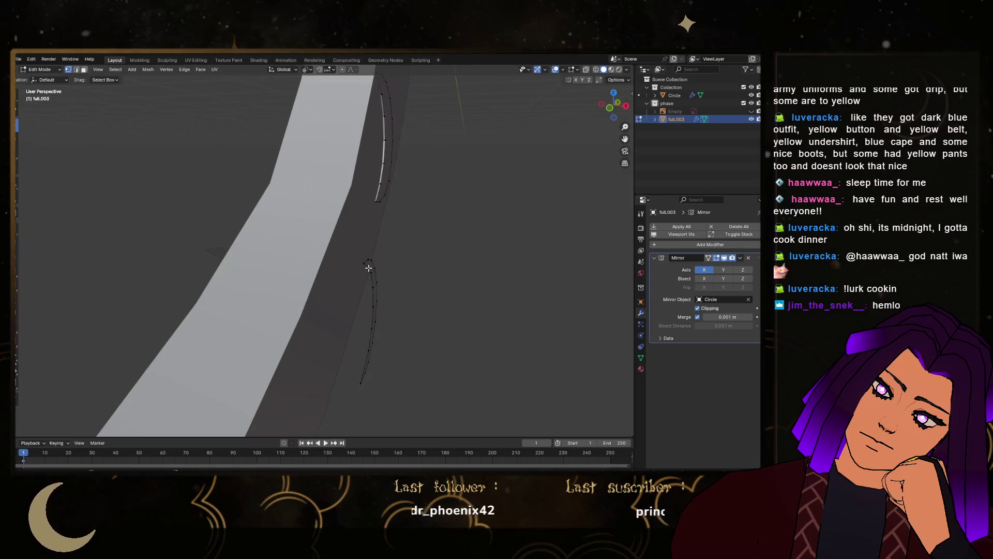
key("ctrl+l")
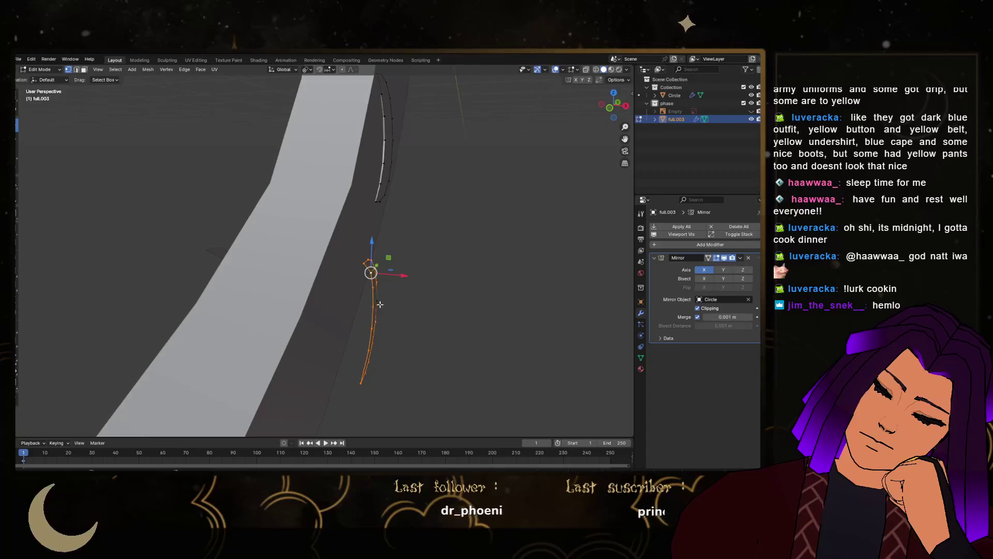
Slide the crescent strip left along X and rotate it -1° about Z
left_click(617, 104)
left_click_drag(412, 302, 379, 304)
mouse_move(378, 303)
middle_mouse_down()
mouse_move(419, 309)
mouse_move(463, 359)
middle_mouse_up()
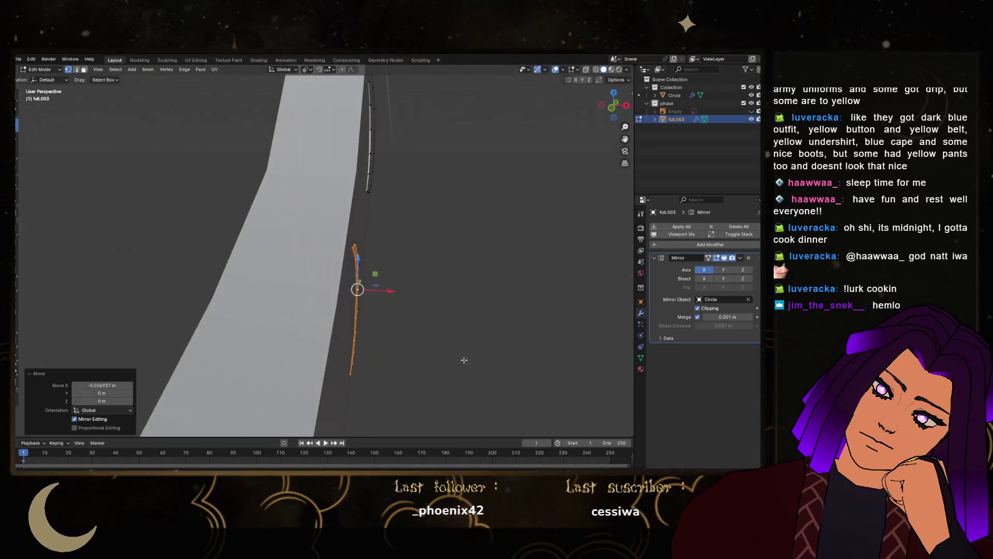
key("g")
key("z")
key("Escape")
type("rz-1")
key("Return")
Tilt the strip slightly about Y, extrude along X, and delete the extruded faces to cut the recess
key("r")
key("y")
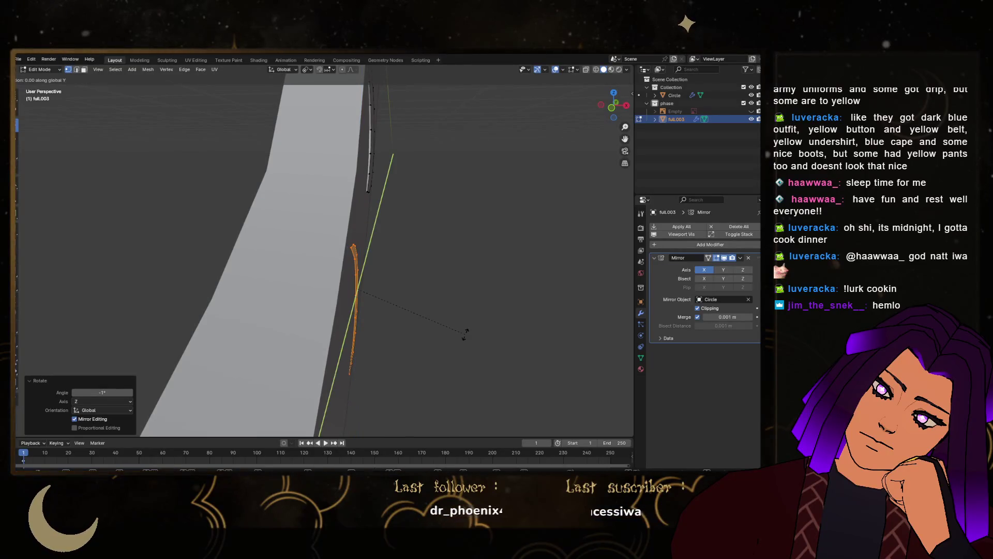
left_click(355, 288)
key("g")
key("x")
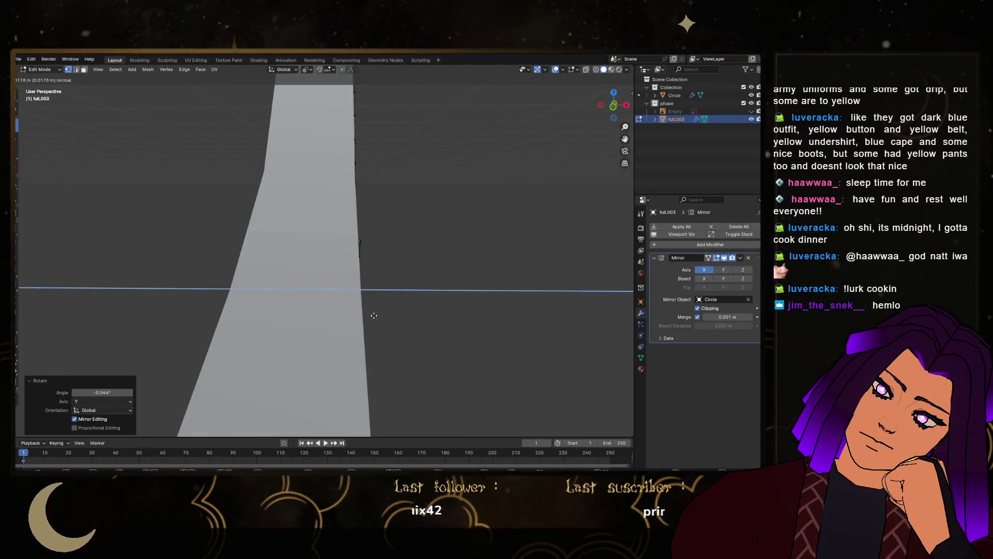
left_click(165, 309)
key("alt+z")
key("x")
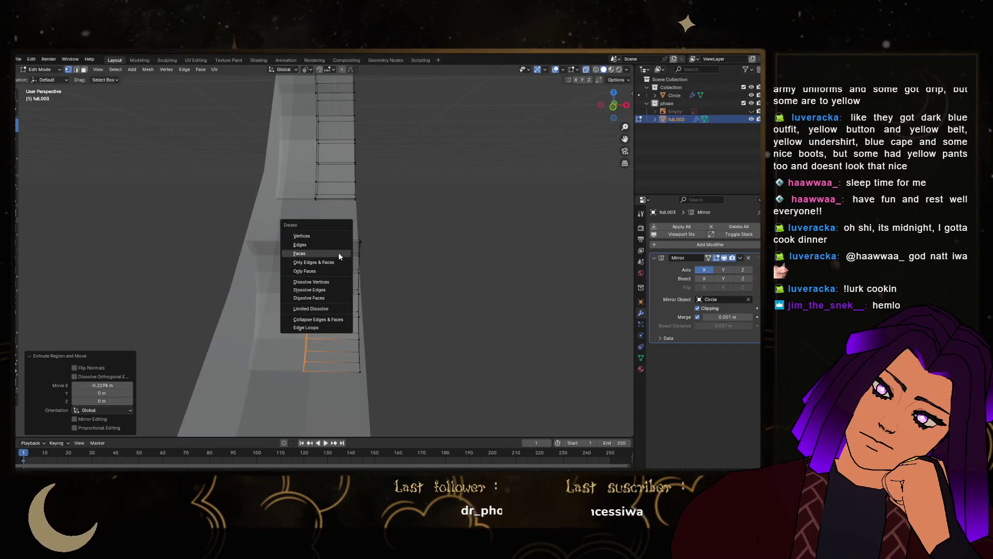
left_click(338, 253)
Select the whole left crescent inset, shift it slightly along X, and return to Object Mode
mouse_move(366, 274)
middle_mouse_down()
mouse_move(346, 292)
mouse_move(337, 271)
mouse_move(353, 288)
middle_mouse_up()
key("Tab")
key("Tab")
left_click(353, 287)
key("ctrl+l")
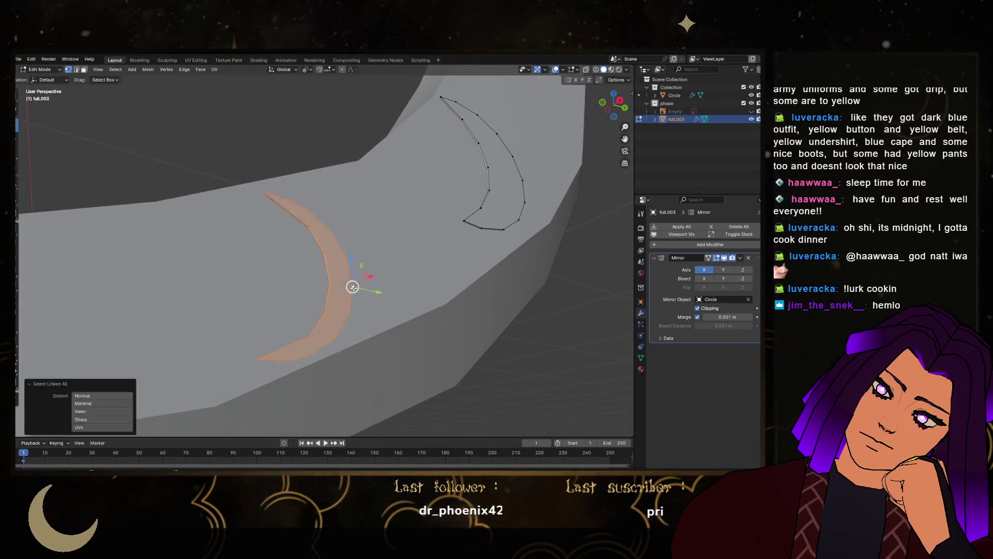
scroll(354, 284, "up", 3)
middle_click_drag(373, 282, 372, 282)
key("g")
key("x")
left_click(377, 282)
key("Tab")
scroll(372, 310, "down", 3)
scroll(483, 293, "up", 3)
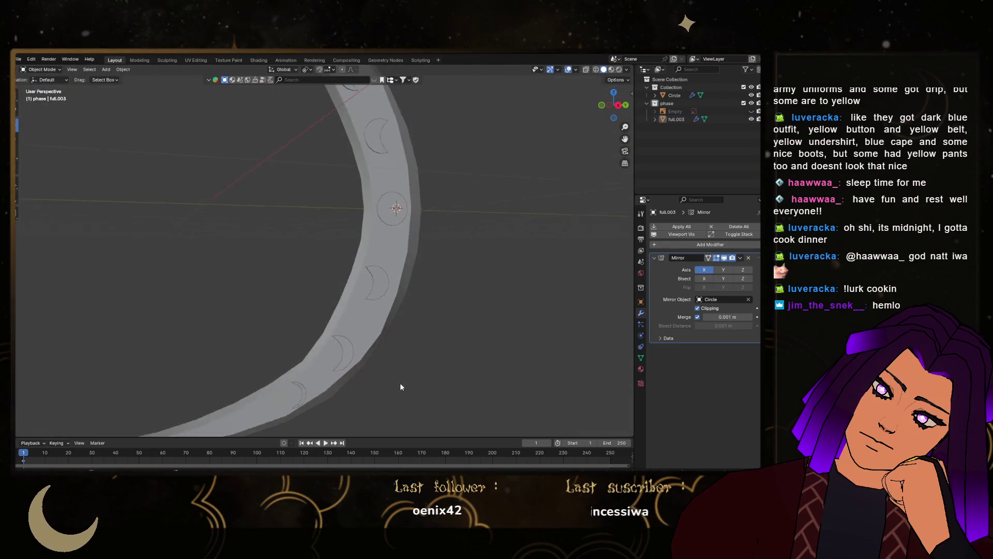
scroll(400, 387, "down", 4)
mouse_move(448, 348)
middle_mouse_down()
mouse_move(459, 282)
mouse_move(455, 366)
middle_mouse_up()
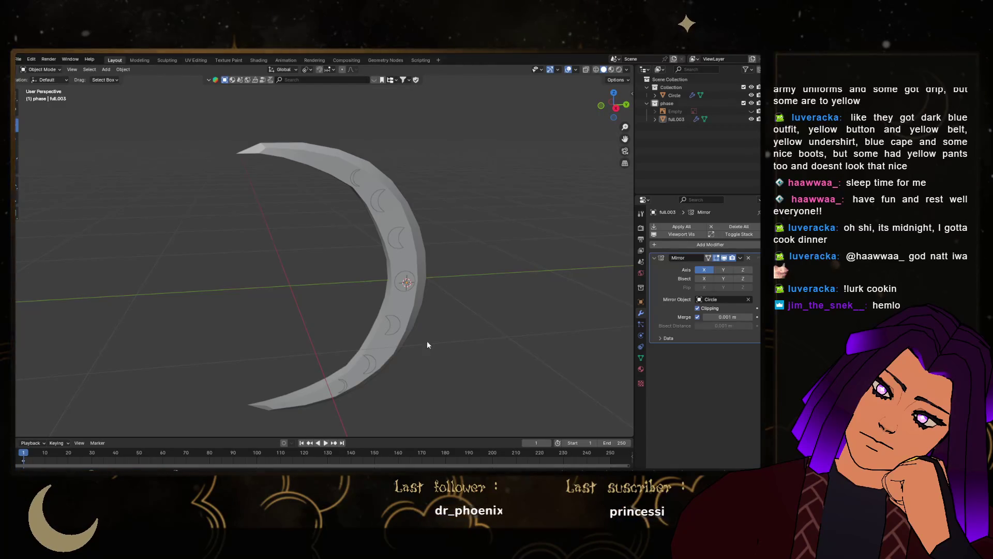
scroll(427, 341, "up", 5)
mouse_move(367, 300)
middle_mouse_down()
mouse_move(350, 300)
mouse_move(390, 297)
mouse_move(397, 321)
middle_mouse_up()
Parent the moon-phase insets object full.003 to the big crescent Circle with Ctrl+P > Object
scroll(368, 295, "down", 5)
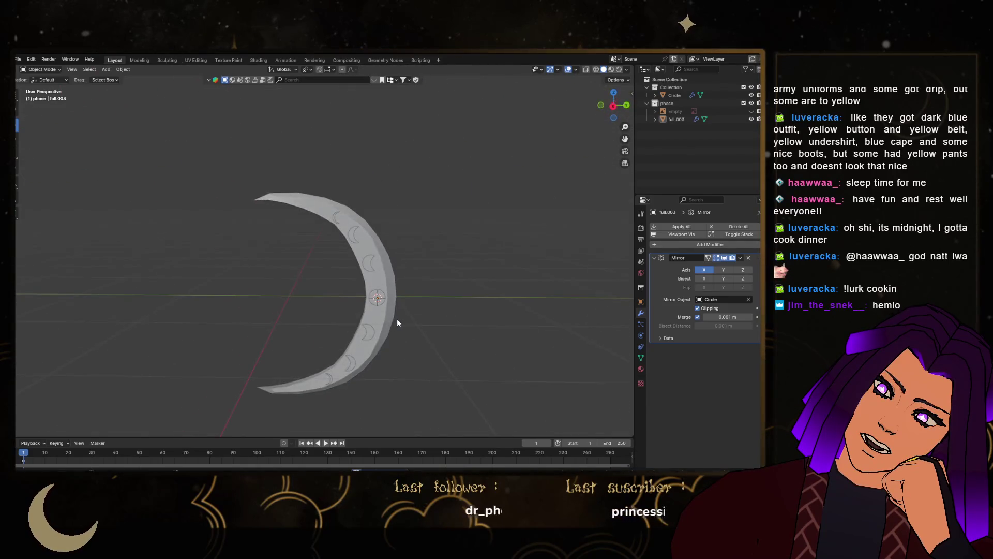
left_click(612, 106)
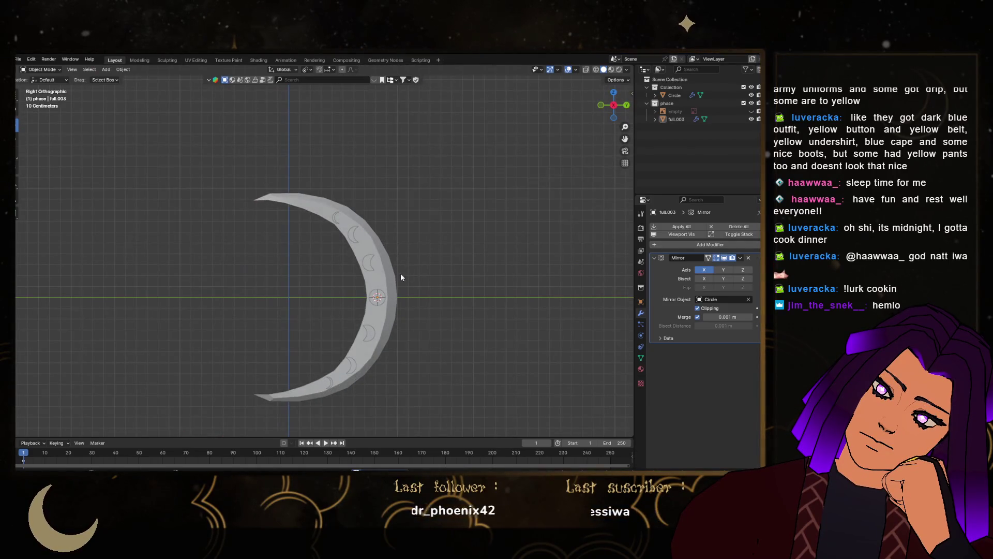
left_click(379, 303)
left_click(389, 317, "shift")
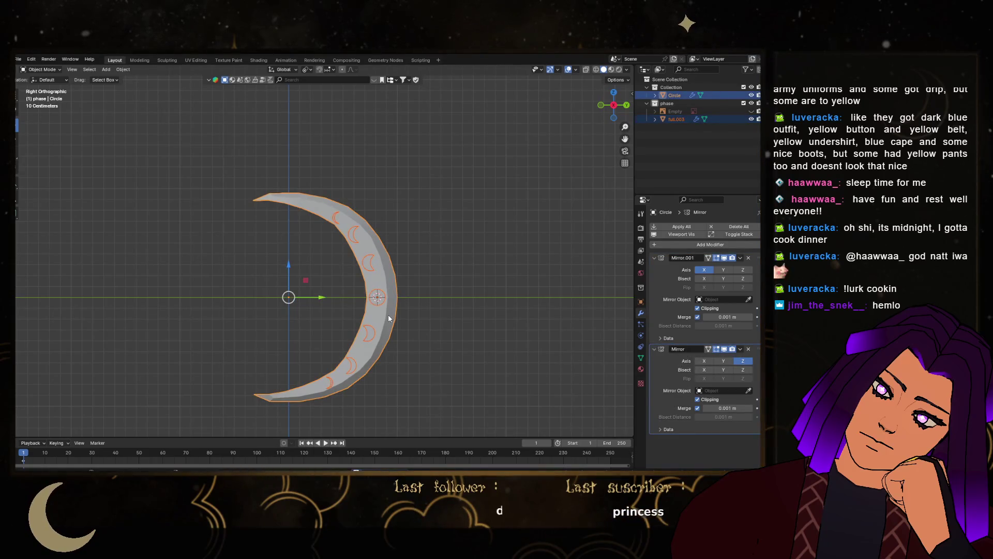
key("ctrl+p")
left_click(388, 315)
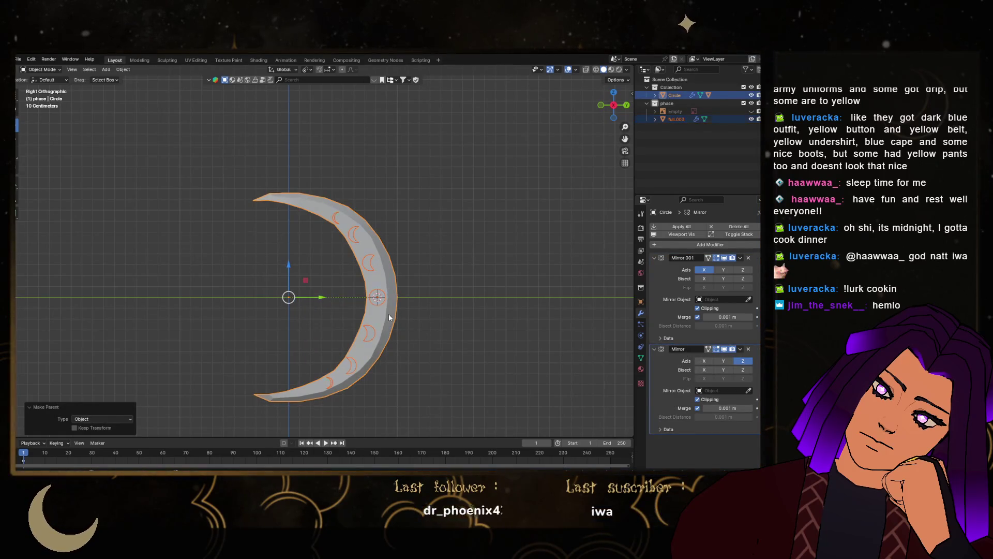
Scale the crescent uniformly to 0.849, then squash its height to 0.85 along Z
key("s")
left_click(379, 314)
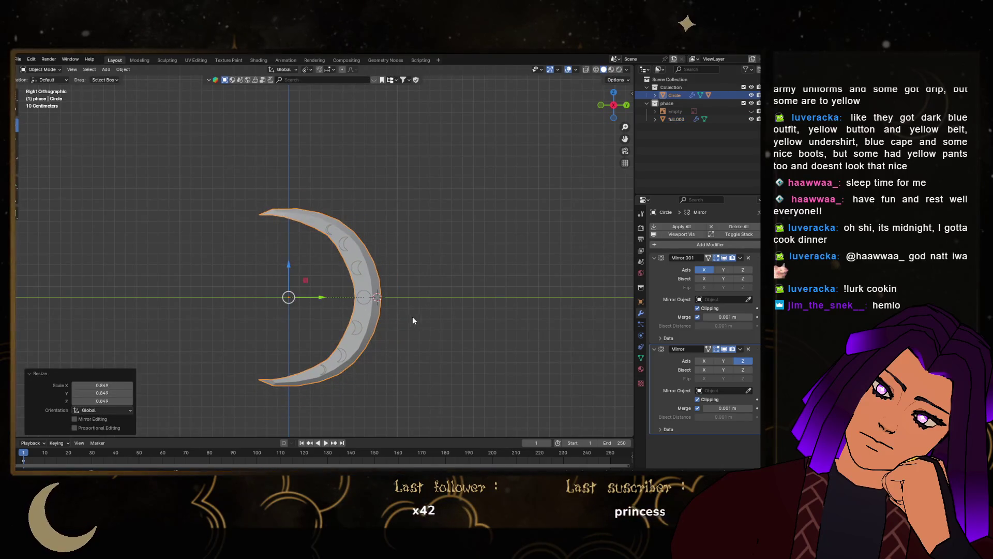
key("s")
key("z")
left_click(387, 309)
Narrow the crescent's width to about 0.85 along Y
key("s")
key("y")
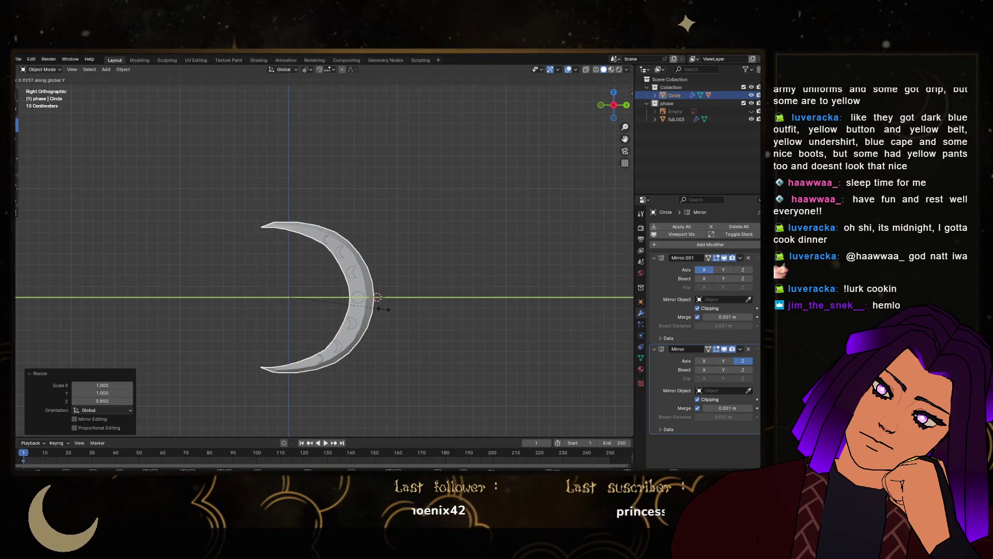
left_click(379, 308)
scroll(366, 312, "up", 2)
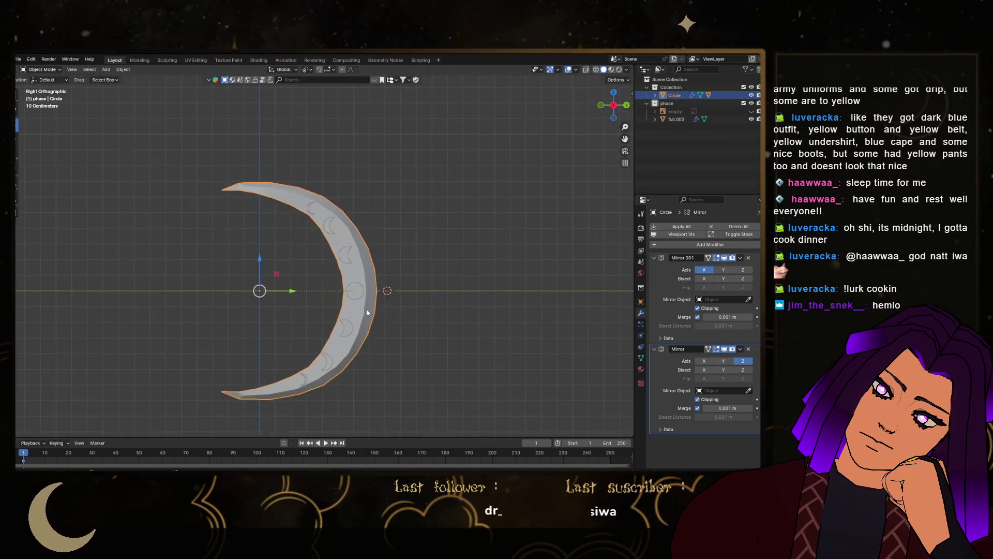
scroll(366, 312, "up", 2)
key("s")
key("y")
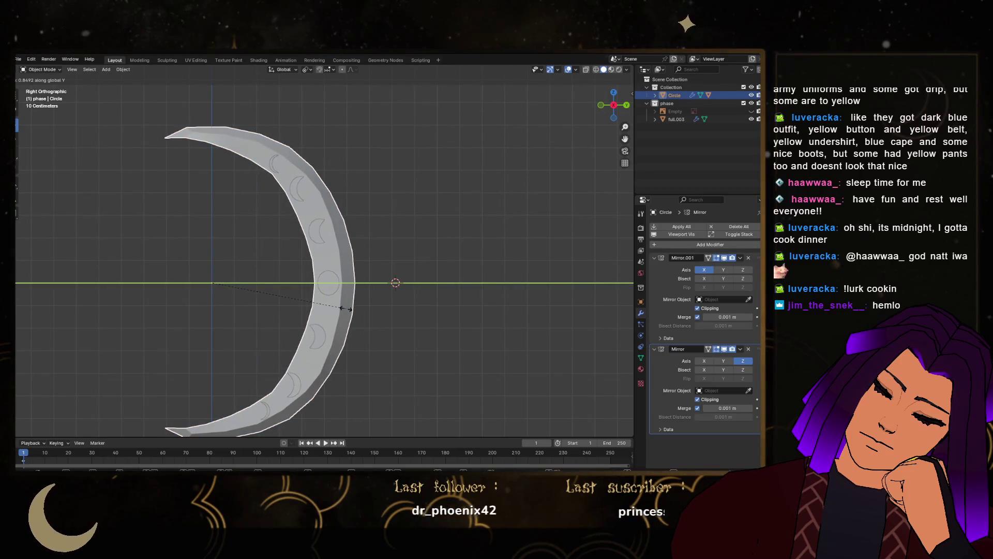
left_click(353, 308)
scroll(353, 309, "down", 2)
scroll(415, 281, "up", 3)
In Edit Mode, move the point at the crescent's upper tip slightly down
key("Tab")
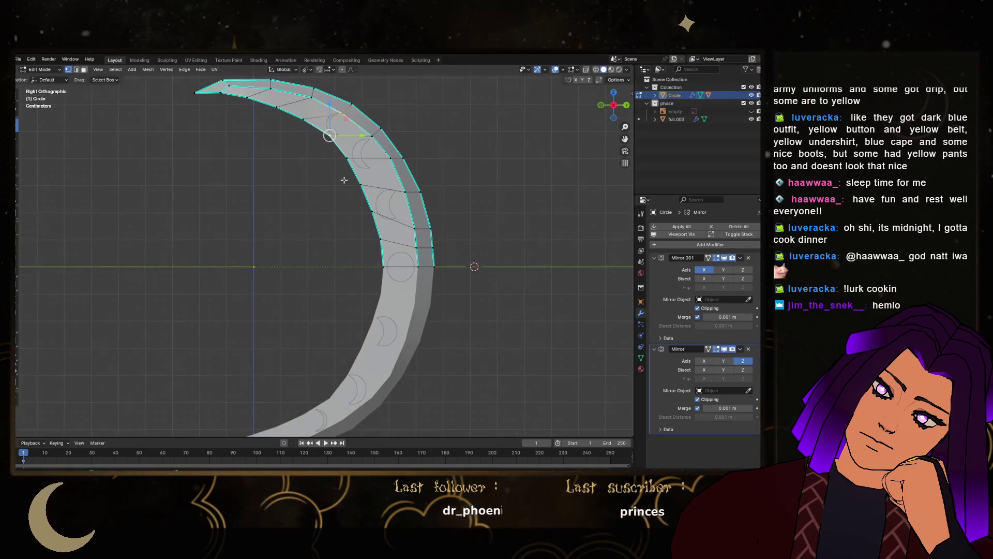
left_click(355, 173)
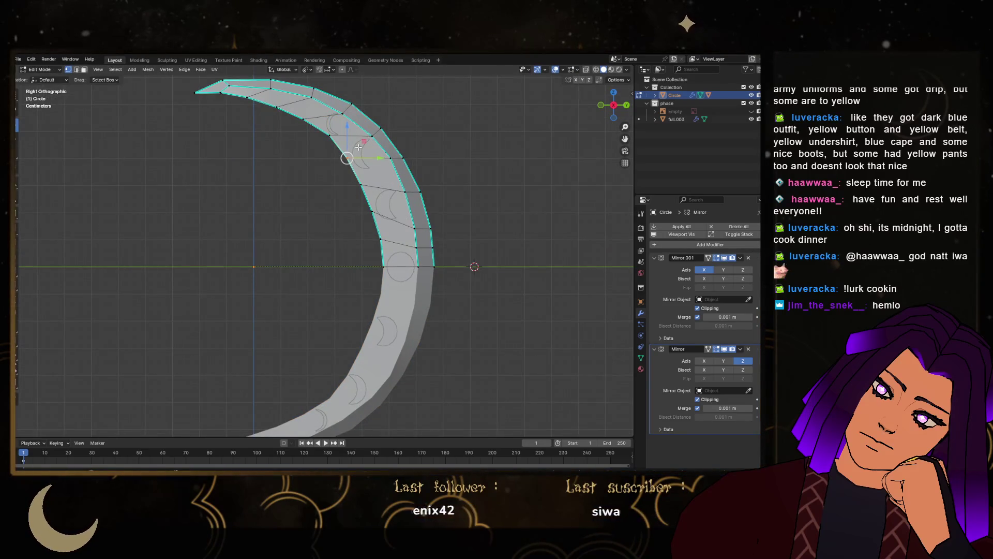
scroll(358, 148, "up", 2)
left_click(222, 131)
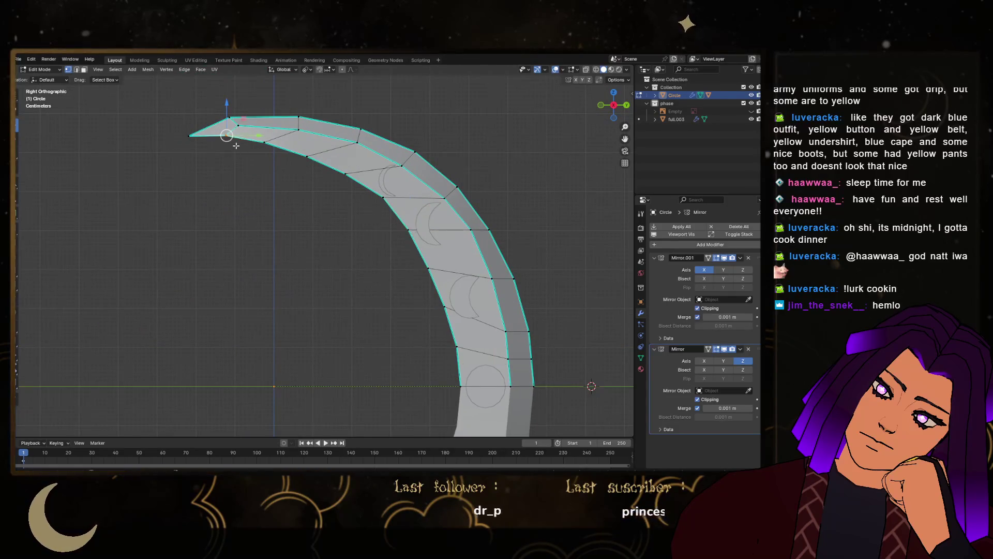
scroll(222, 131, "up", 2)
key("g")
left_click(231, 135)
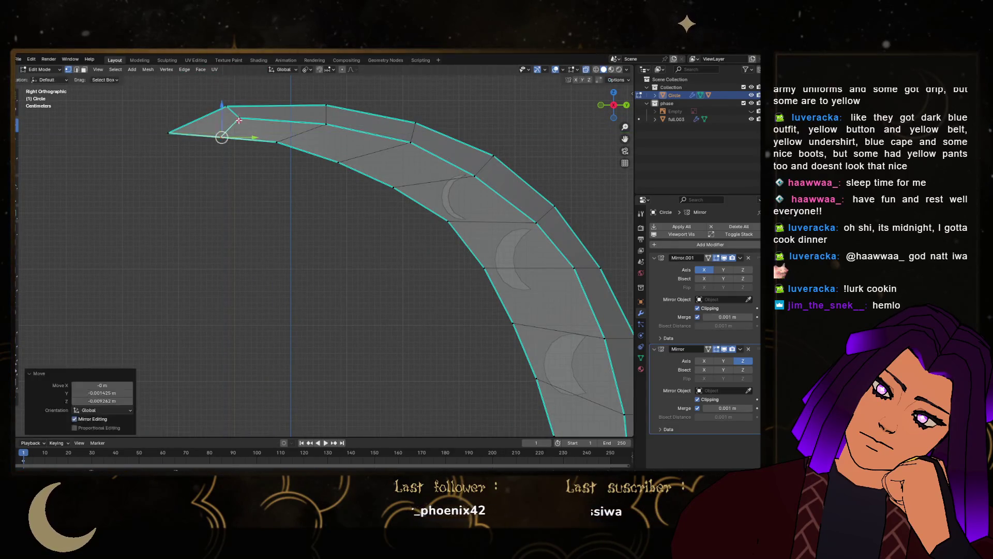
Nudge the next two inner-edge points slightly downward
left_click(279, 139)
key("g")
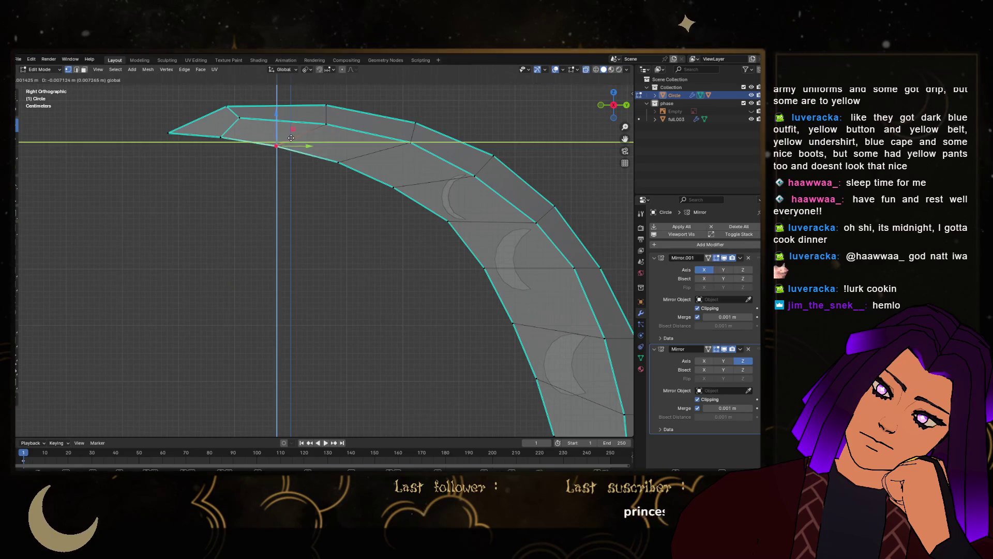
left_click(289, 138)
mouse_move(326, 153)
left_mouse_down()
mouse_move(369, 196)
mouse_move(480, 225)
left_mouse_up()
key("g")
left_click(338, 165)
Nudge three more points along the inner edge to smooth the curve
key("g")
left_click(409, 193)
key("g")
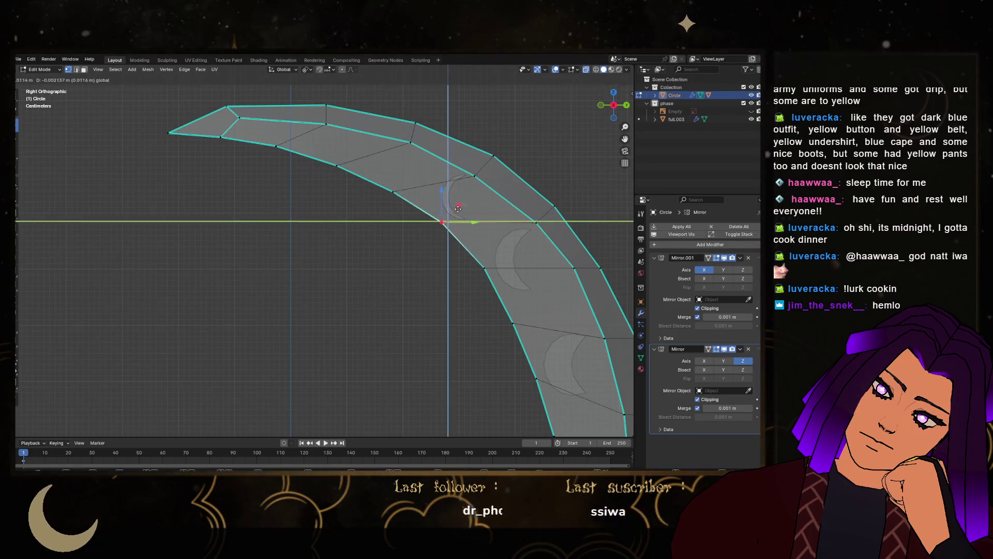
left_click(448, 217)
middle_click_drag(454, 213, 299, 176, "shift")
left_click_drag(311, 209, 349, 252)
key("g")
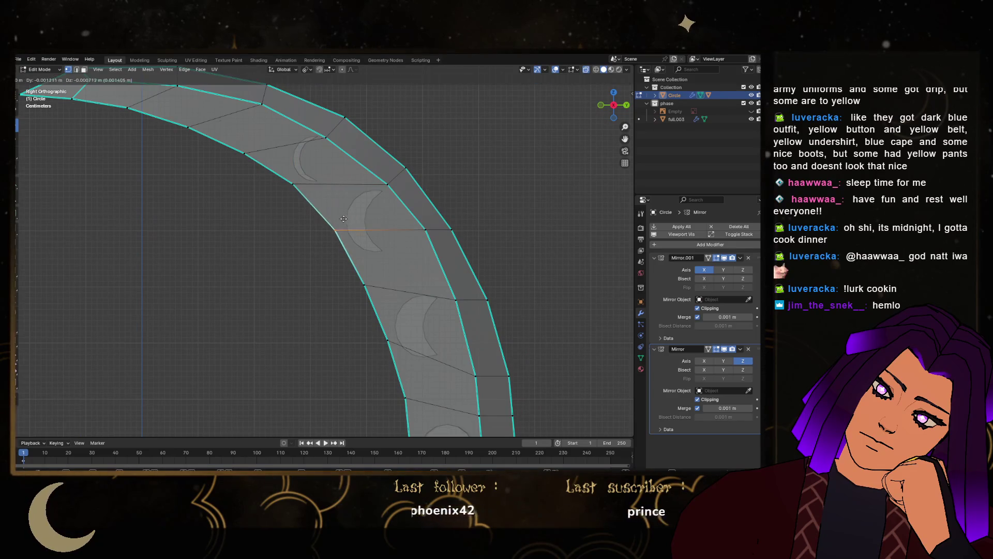
left_click(343, 228)
Adjust a lower inner-edge point, return to Object Mode, and clear the selection
middle_click_drag(331, 276, 253, 208, "shift")
left_click(288, 216)
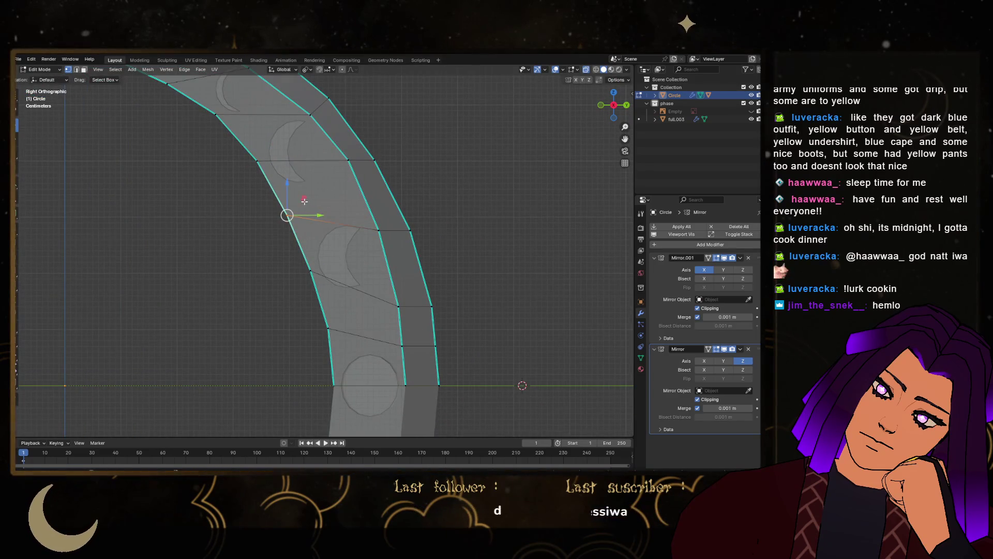
key("g")
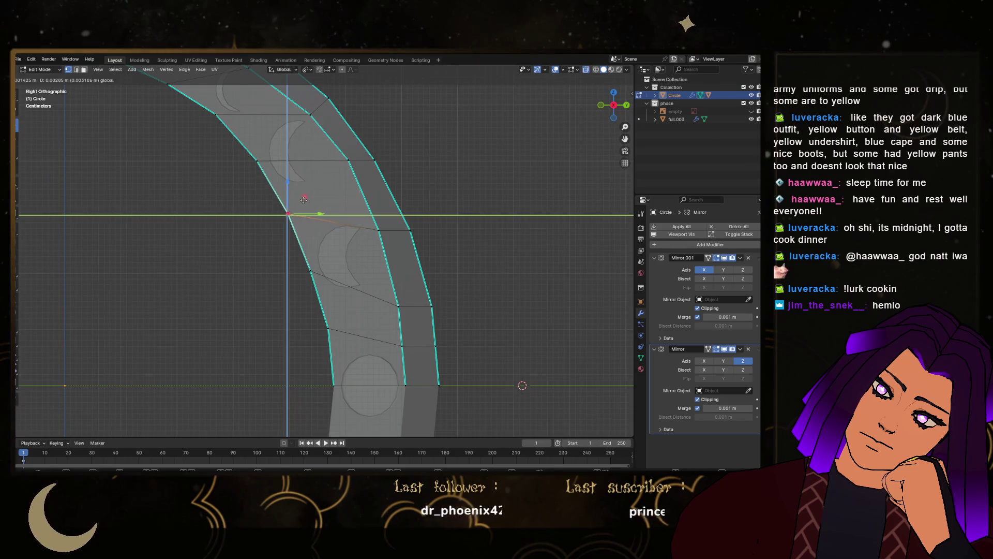
left_click(295, 215)
key("Tab")
scroll(342, 256, "down", 8)
left_click(442, 277)
mouse_move(348, 310)
middle_mouse_down()
mouse_move(350, 243)
mouse_move(476, 328)
mouse_move(441, 338)
mouse_move(355, 320)
middle_mouse_up()
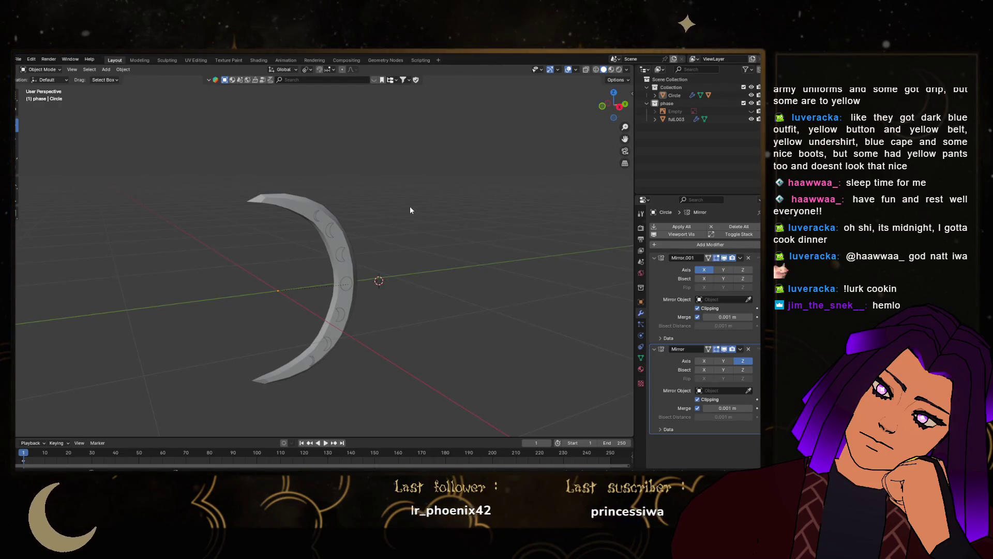
In side view with X-ray on, box-select the crescent's first inner-edge vertices and slide them along Y
scroll(335, 328, "up", 5)
mouse_move(311, 317)
middle_mouse_down()
mouse_move(377, 234)
mouse_move(411, 219)
middle_mouse_up()
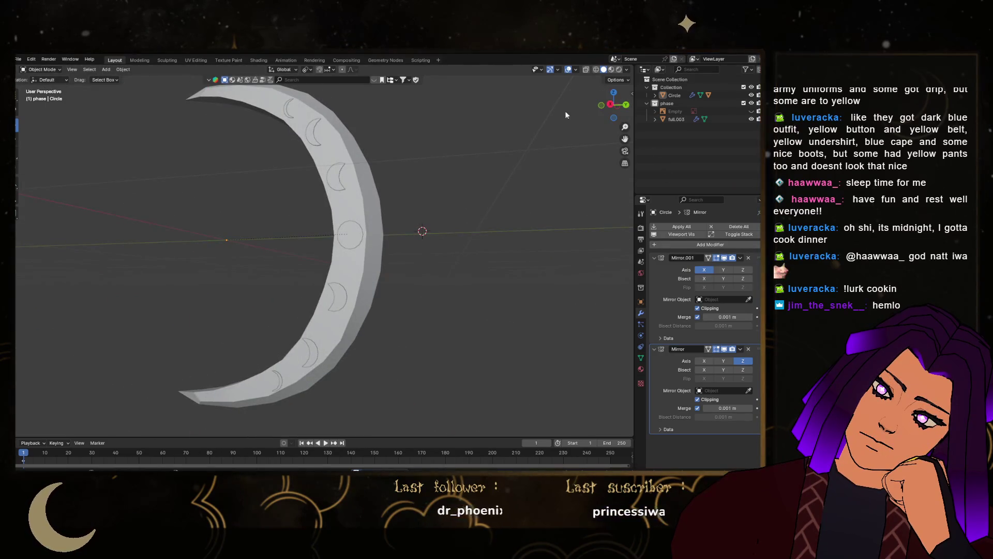
left_click(327, 212)
key("Tab")
key("KP_3")
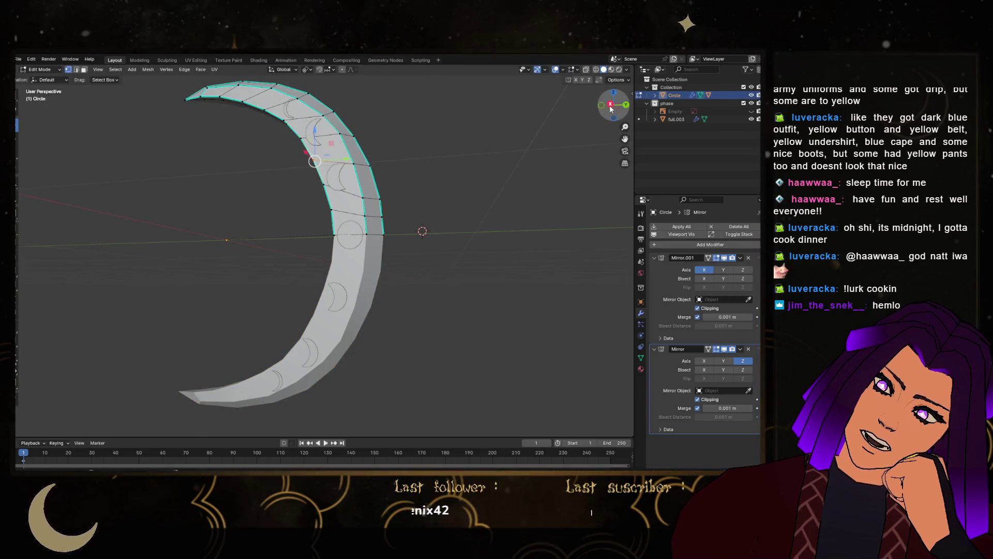
scroll(295, 221, "up", 4)
scroll(295, 221, "up", 1)
left_click_drag(275, 217, 353, 308)
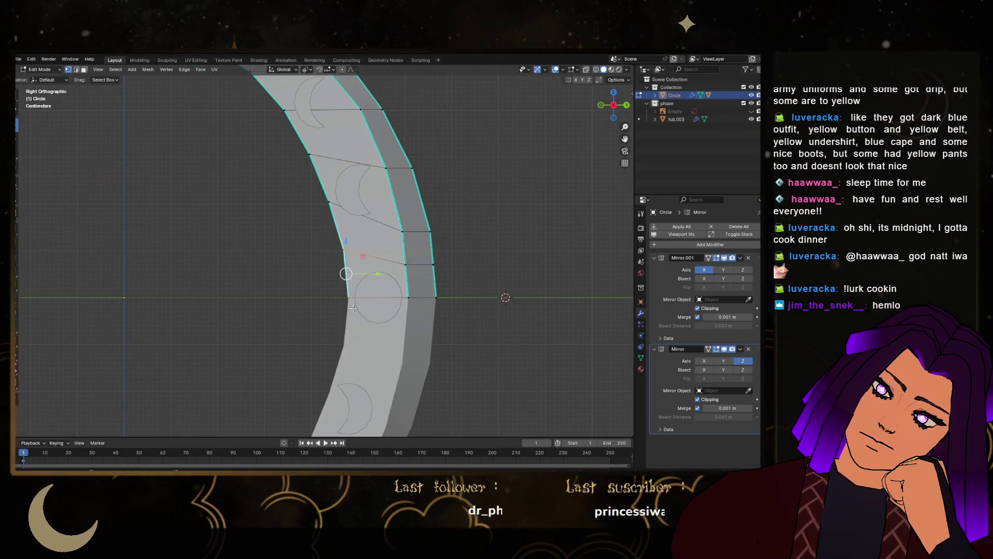
key("alt+z")
mouse_move(299, 228)
left_mouse_down()
mouse_move(362, 281)
mouse_move(361, 300)
left_mouse_up()
key("g")
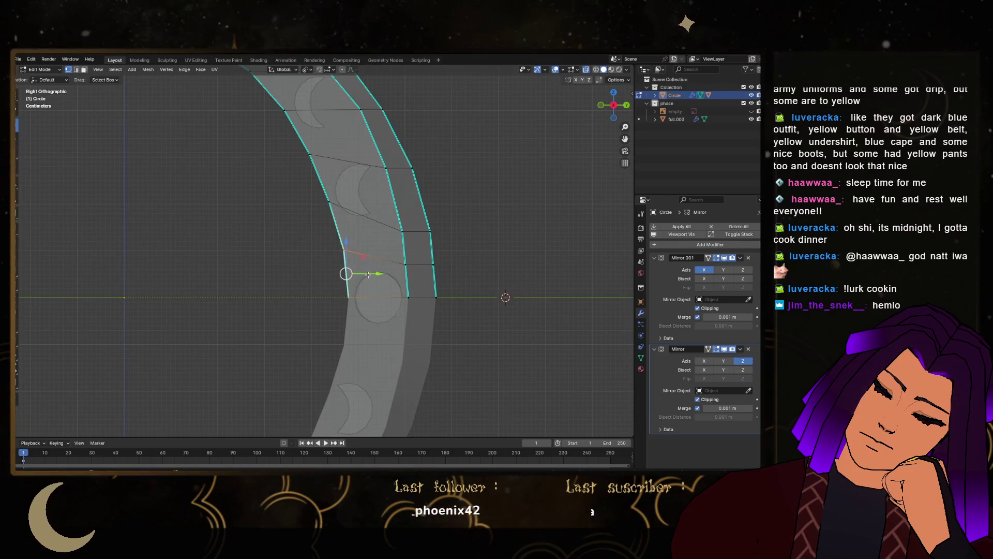
key("y")
left_click(354, 278)
Shift the next inner-edge vertices about 0.011 sideways along Y
middle_click_drag(354, 278, 367, 315, "shift")
left_click_drag(290, 229, 360, 271)
scroll(360, 271, "up", 1)
middle_click_drag(339, 231, 355, 277, "shift")
key("g")
key("y")
left_click(354, 269)
Move the following inner-edge vertices about 0.0085 along Y, then adjust the next point along Y
left_click_drag(290, 193, 346, 250)
key("g")
key("y")
left_click(357, 222)
mouse_move(357, 222)
middle_mouse_down("shift")
mouse_move(333, 238)
mouse_move(326, 224)
middle_mouse_up("shift")
left_click_drag(326, 224, 363, 255)
key("g")
key("y")
left_click(355, 253)
Lower the next inner-edge point along Z and slide the following one left along Y
left_click_drag(288, 176, 332, 223)
key("g")
key("z")
left_click(331, 199)
middle_click_drag(254, 143, 317, 181, "shift")
left_click_drag(317, 181, 358, 221)
key("g")
key("y")
left_click(351, 222)
Reposition another inner-edge point and move one more down along Z in side view
mouse_move(300, 201)
left_mouse_down()
mouse_move(259, 156)
mouse_move(276, 155)
left_mouse_up()
key("g")
left_click(282, 187)
middle_click_drag(282, 188, 362, 236)
left_click_drag(272, 195, 321, 233)
key("KP_3")
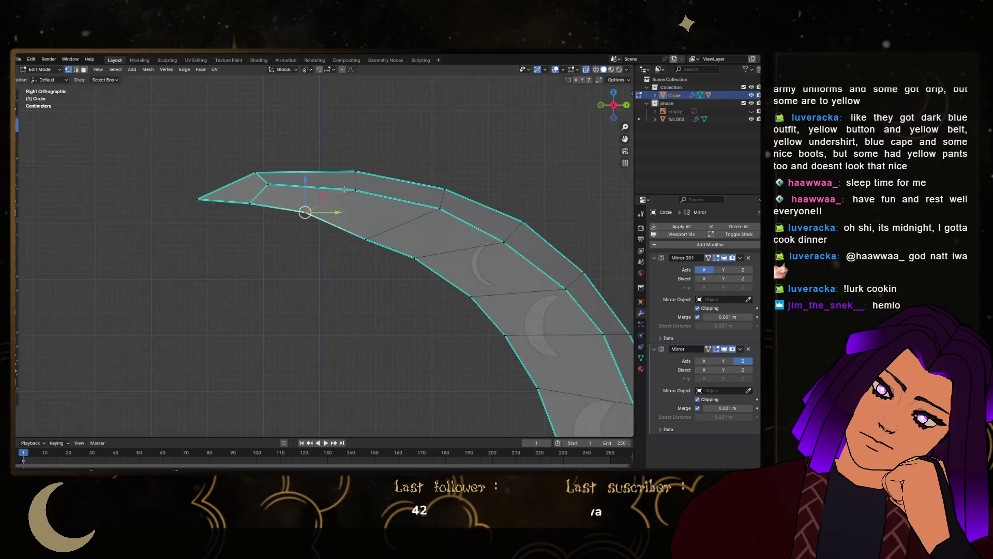
scroll(300, 200, "up", 2)
key("g")
key("z")
left_click(311, 222)
Lower the upper tip point about 0.012 along Z and frame the whole crescent
left_click_drag(169, 200, 216, 211)
key("g")
key("z")
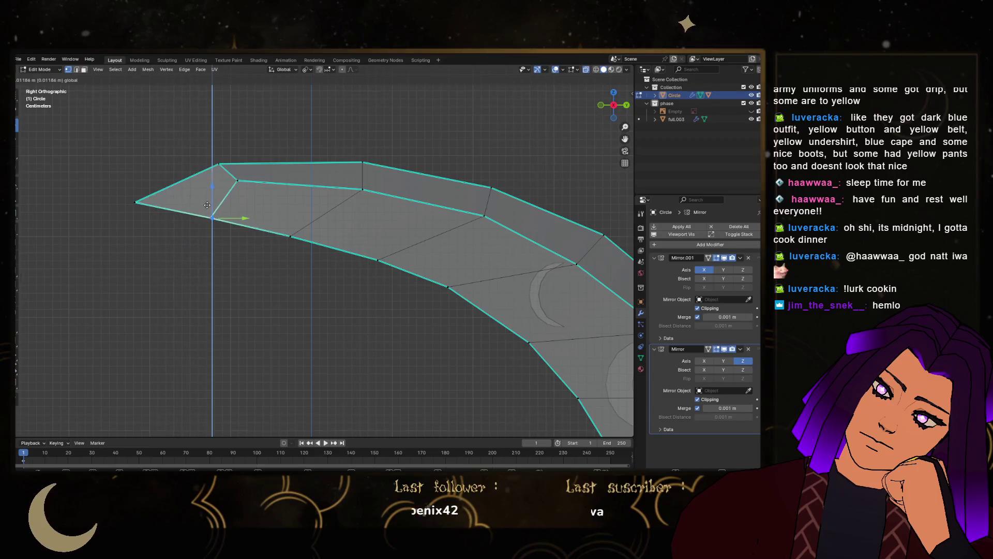
left_click(216, 216)
scroll(215, 212, "down", 2)
key("Tab")
key("KP_Decimal")
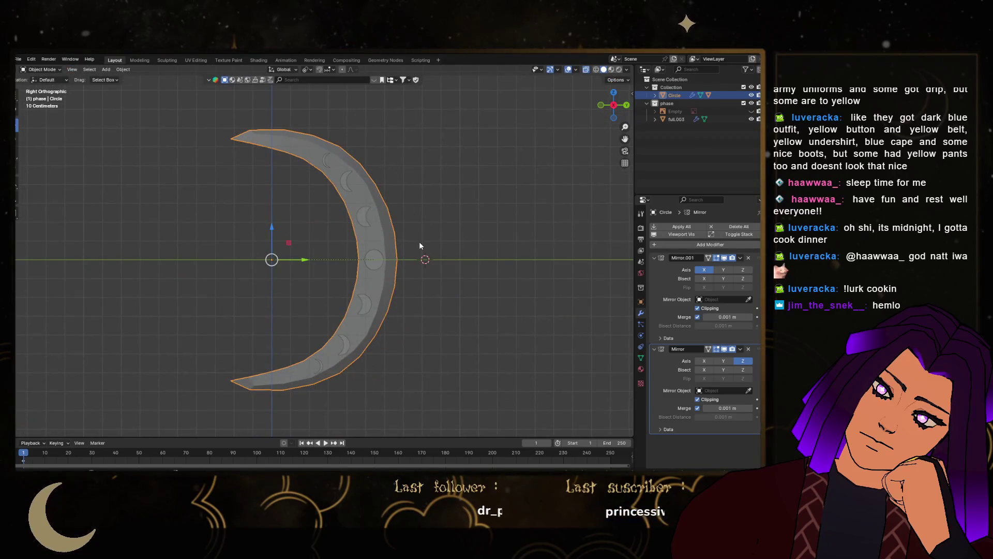
Reposition the inner point near the tip and move the corner point onto the tip
key("Tab")
scroll(269, 176, "up", 6)
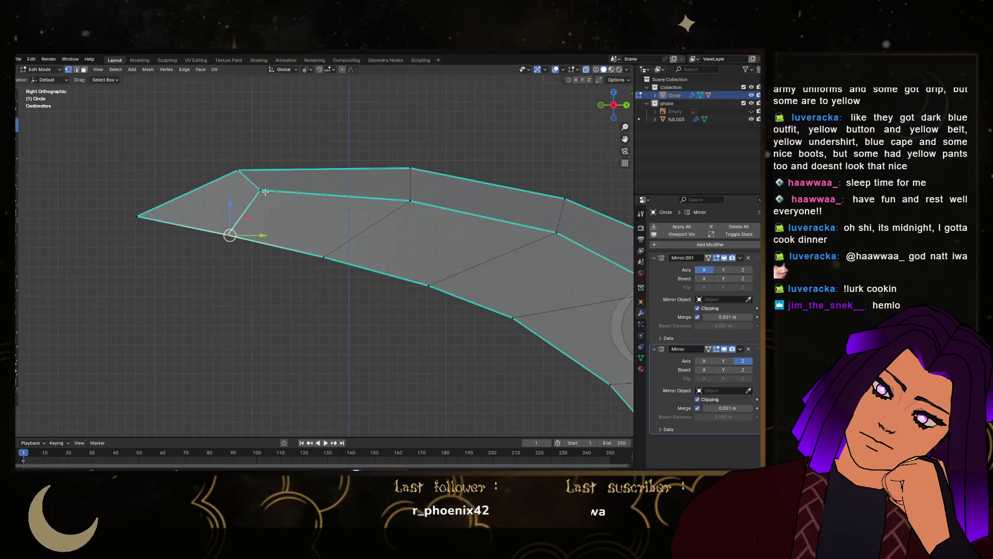
key("g")
left_click(321, 186)
left_click(256, 160)
key("g")
left_click(138, 209)
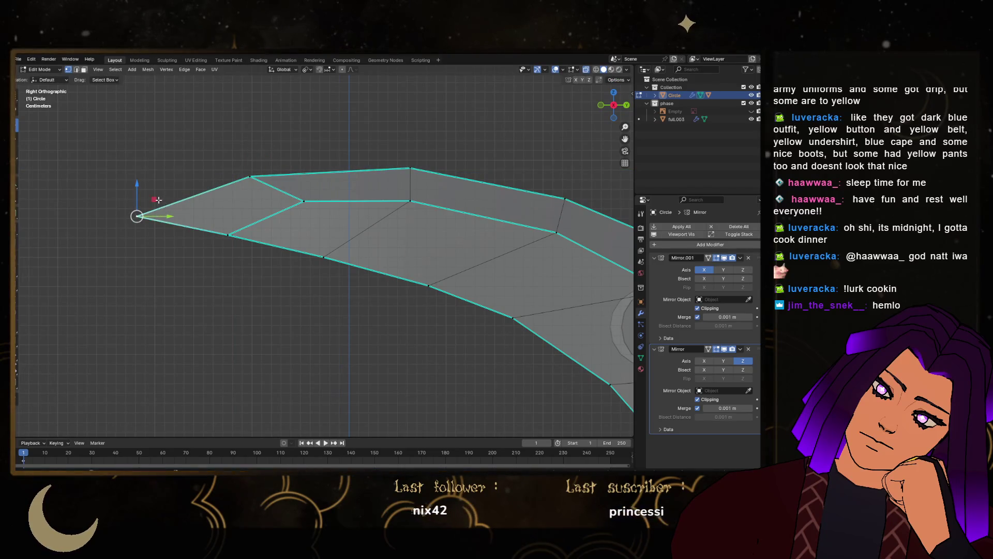
Inspect the reshaped tip in perspective, in and out of Edit Mode
key("Tab")
scroll(277, 241, "down", 5)
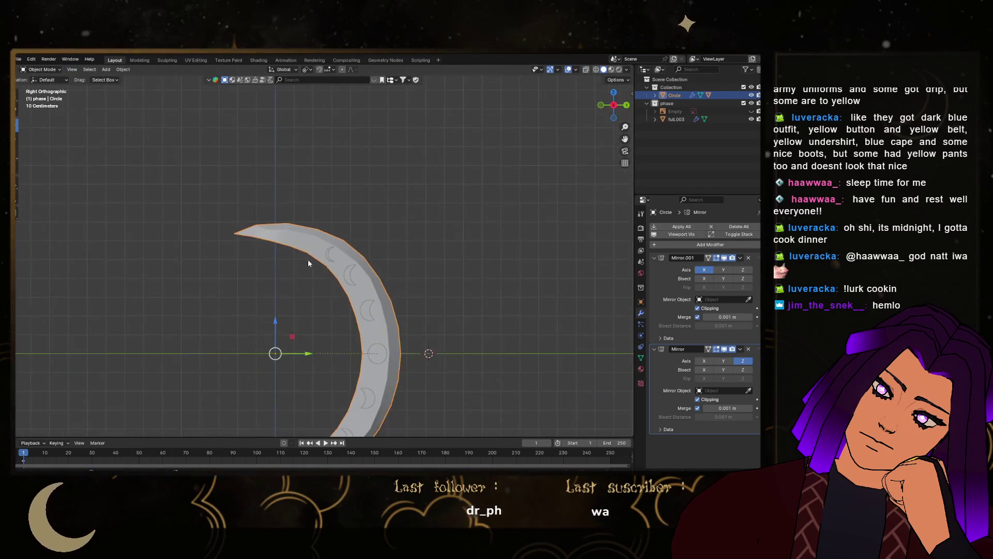
scroll(279, 225, "up", 5)
key("Tab")
middle_click_drag(278, 160, 255, 207)
scroll(255, 208, "down", 5)
key("Tab")
Shift the full.003 moon-phase insets −0.005834 m along Y against the blade
mouse_move(362, 233)
middle_mouse_down()
mouse_move(398, 269)
mouse_move(332, 331)
mouse_move(428, 284)
middle_mouse_up()
left_click(427, 284)
scroll(368, 268, "up", 4)
middle_click_drag(367, 268, 424, 286)
scroll(424, 286, "down", 4)
middle_click_drag(308, 278, 383, 257)
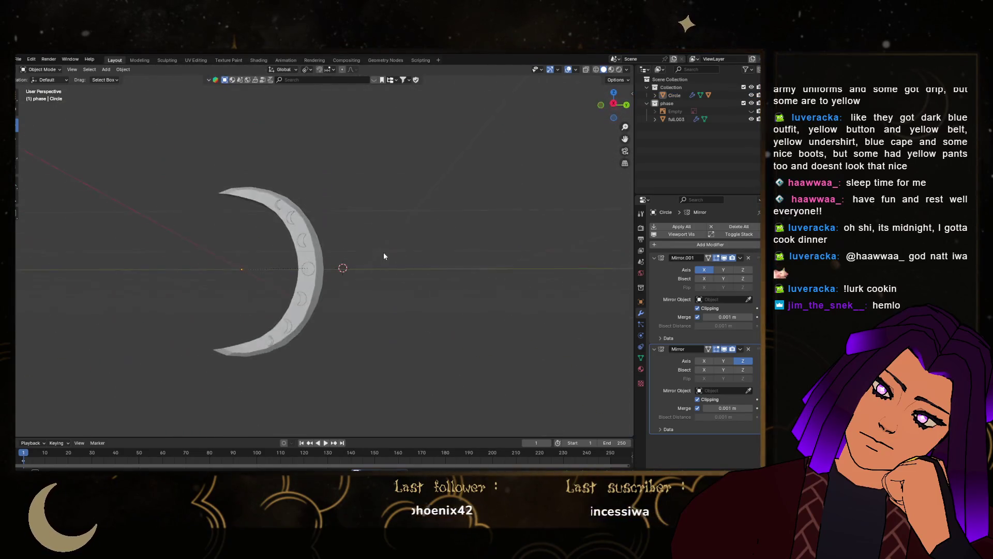
left_click(321, 273)
scroll(321, 273, "up", 4)
left_click_drag(322, 268, 323, 271)
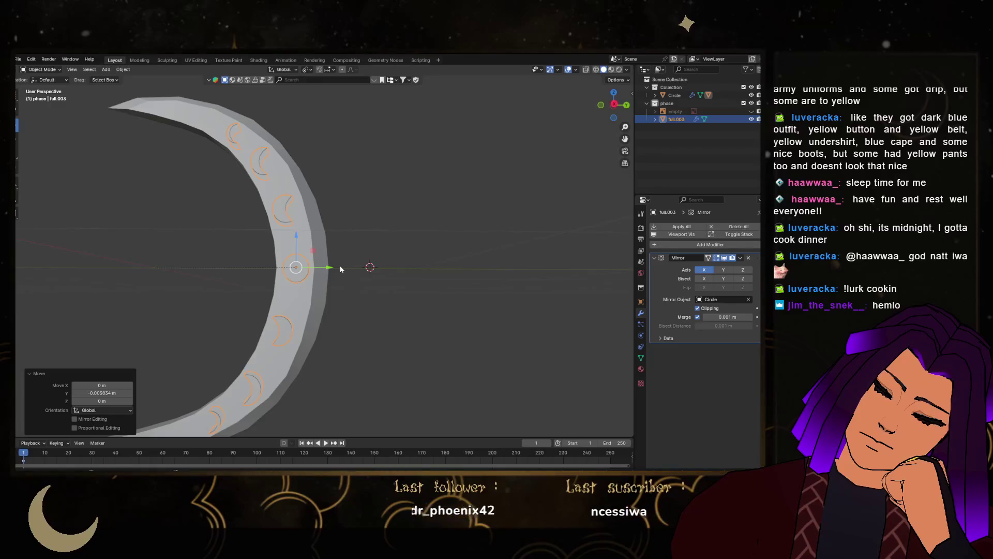
Snap the 3D cursor to a new spot, add a circle mesh, then undo the stray circle
left_click(614, 105)
key("shift+s")
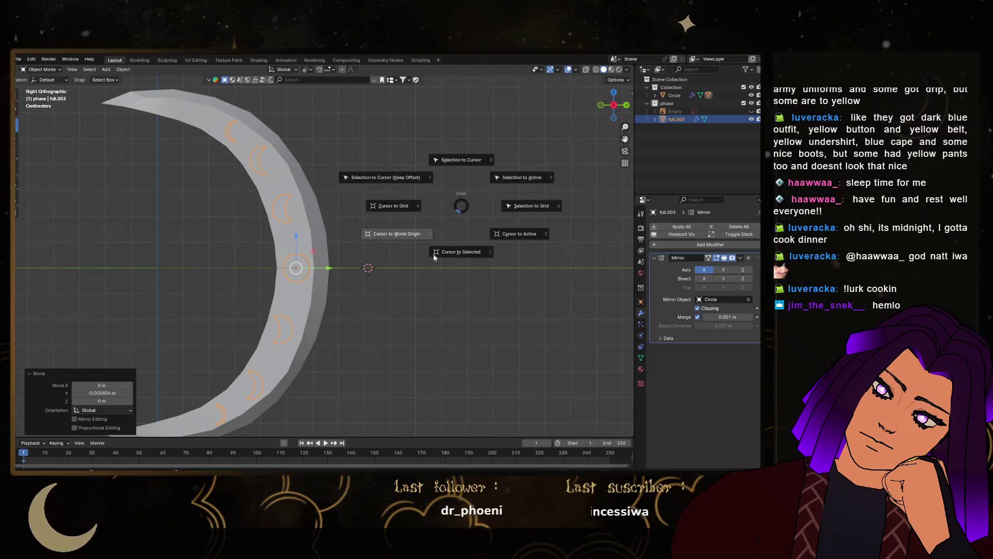
left_click(422, 242)
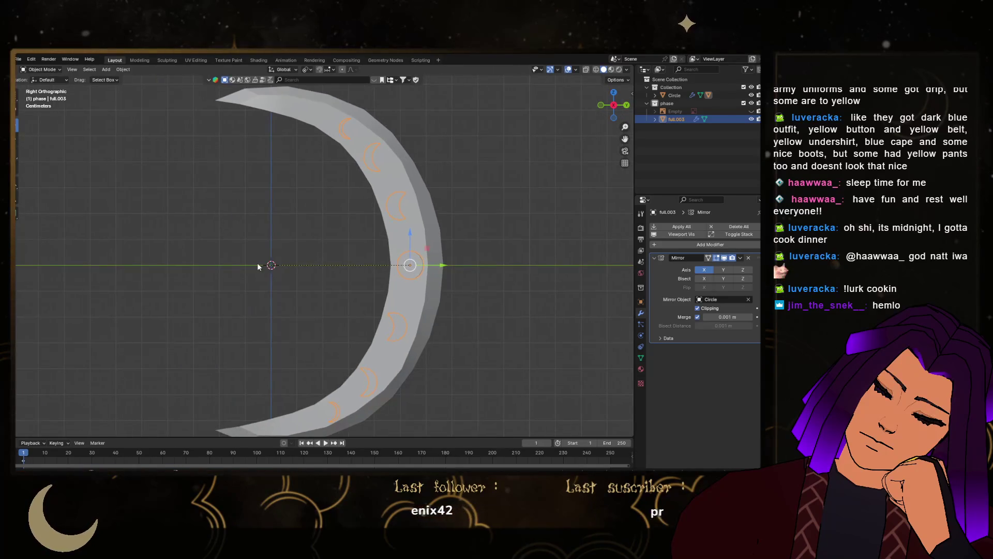
key("shift+a")
mouse_move(253, 263)
left_click(298, 282)
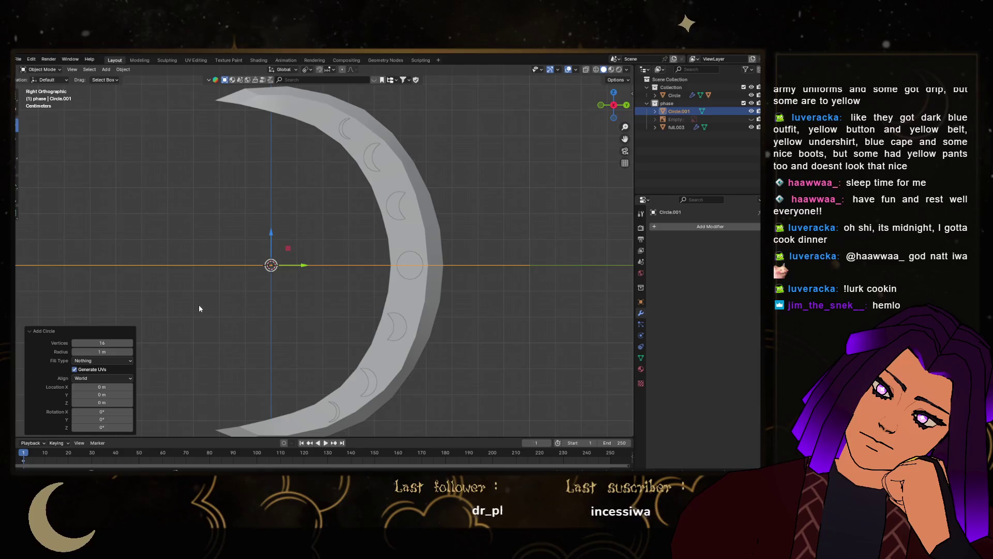
key("ctrl+z")
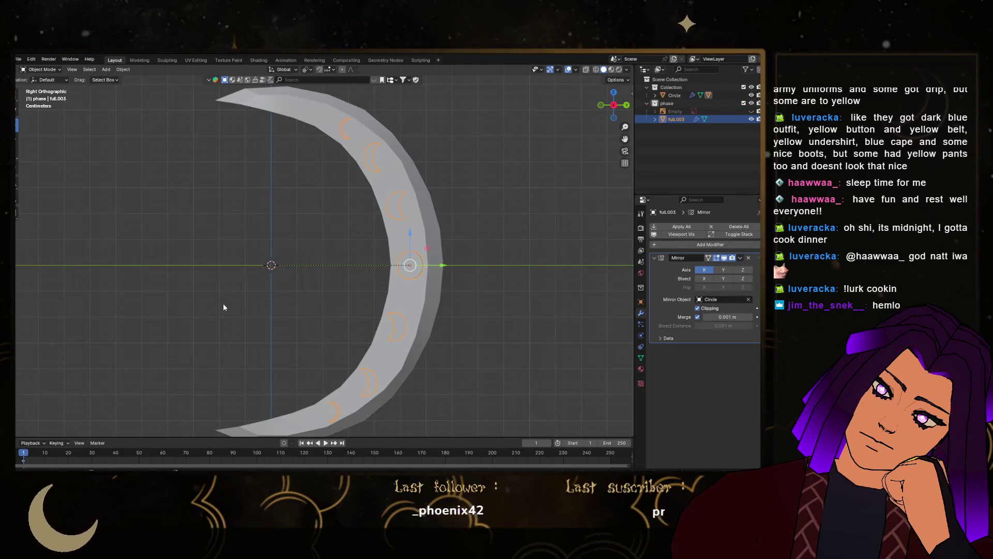
Parent full.003 under the Empty by dragging it onto Empty in the Outliner
key("shift+a")
mouse_move(224, 297)
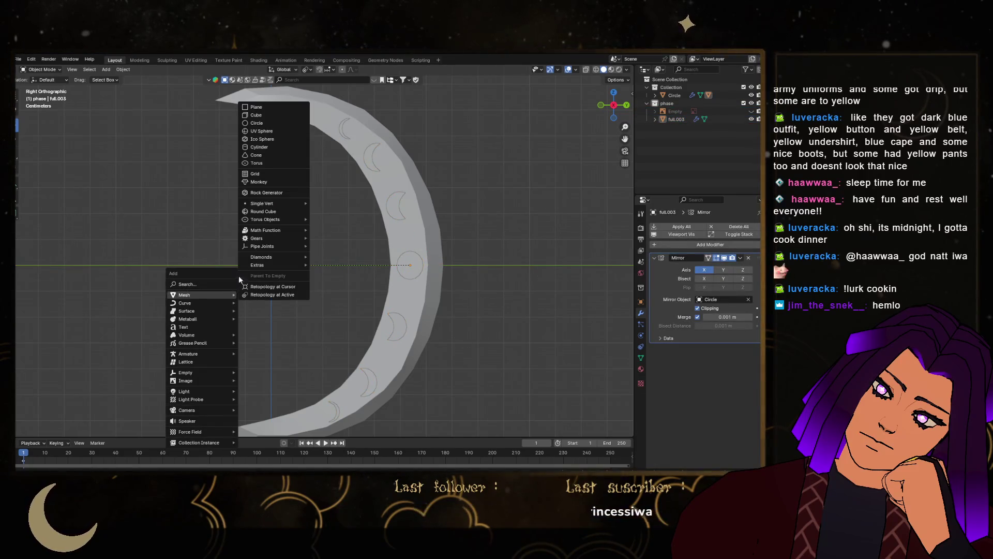
left_click(408, 264)
scroll(342, 265, "up", 1)
left_click(356, 228)
mouse_move(356, 228)
middle_mouse_down()
mouse_move(404, 288)
mouse_move(376, 257)
middle_mouse_up()
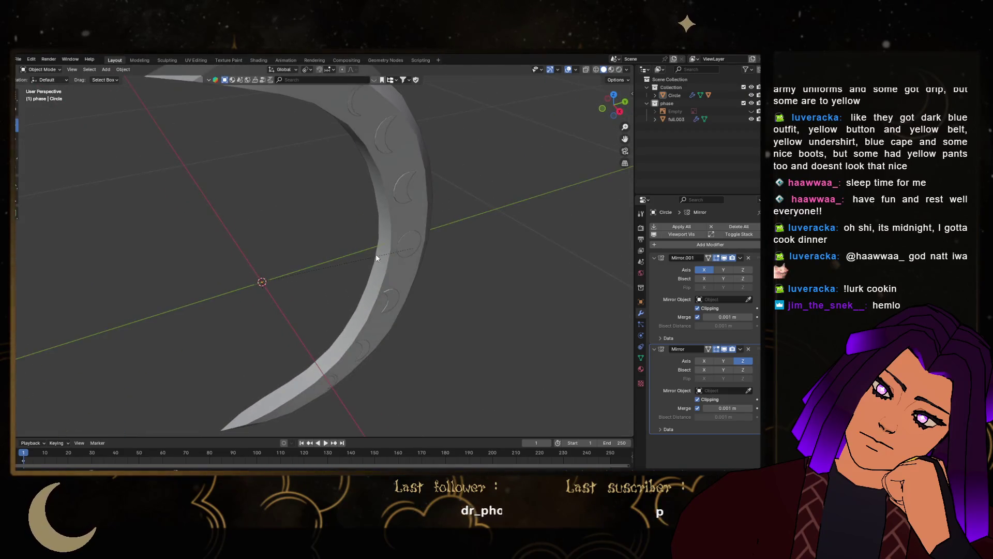
left_click(378, 226)
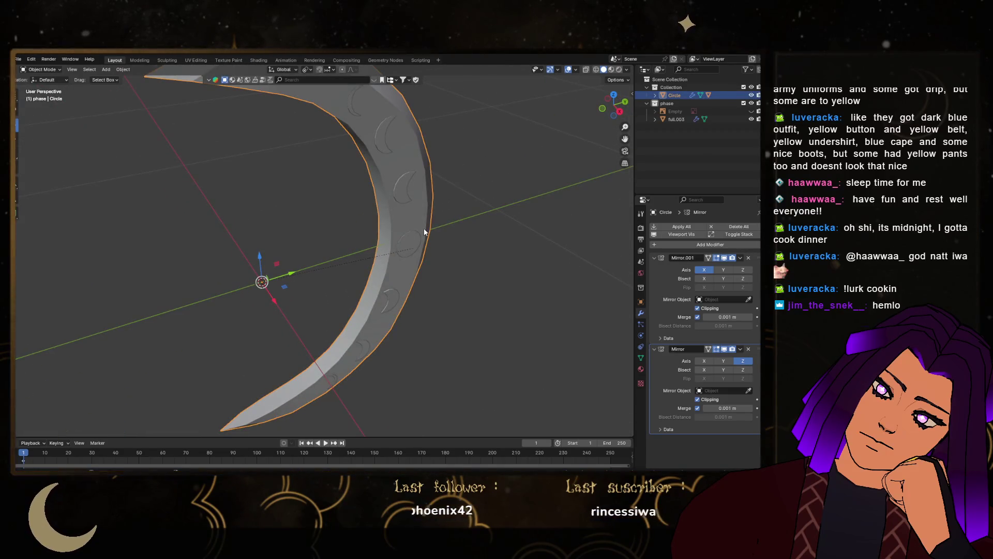
left_click(675, 119)
left_click_drag(675, 119, 658, 113)
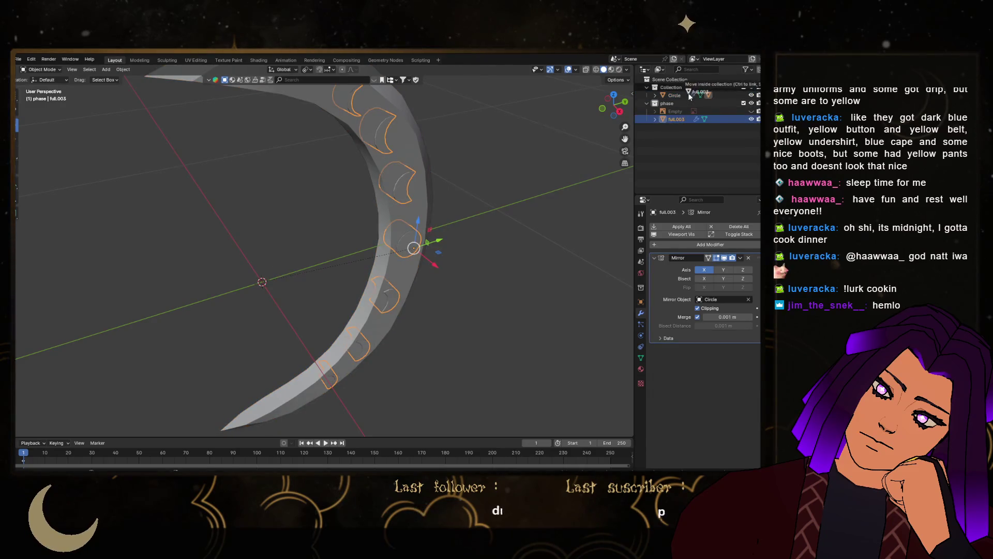
Try moving full.003 in the Y/Z plane, cancel and undo, then view the blade from below
left_click(467, 200)
mouse_move(467, 200)
middle_mouse_down()
mouse_move(512, 173)
mouse_move(467, 166)
mouse_move(396, 201)
mouse_move(420, 246)
mouse_move(415, 218)
middle_mouse_up()
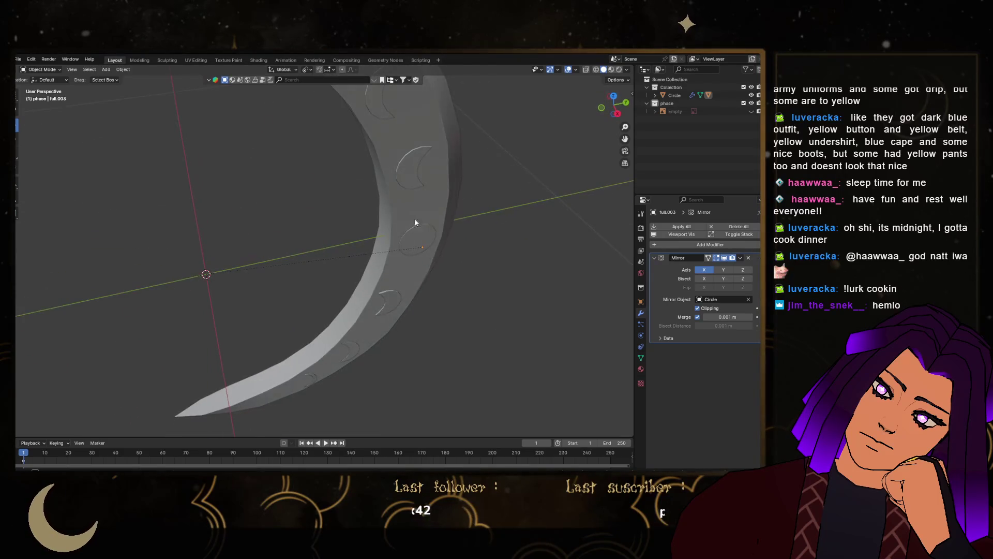
left_click(414, 200)
left_click(423, 241)
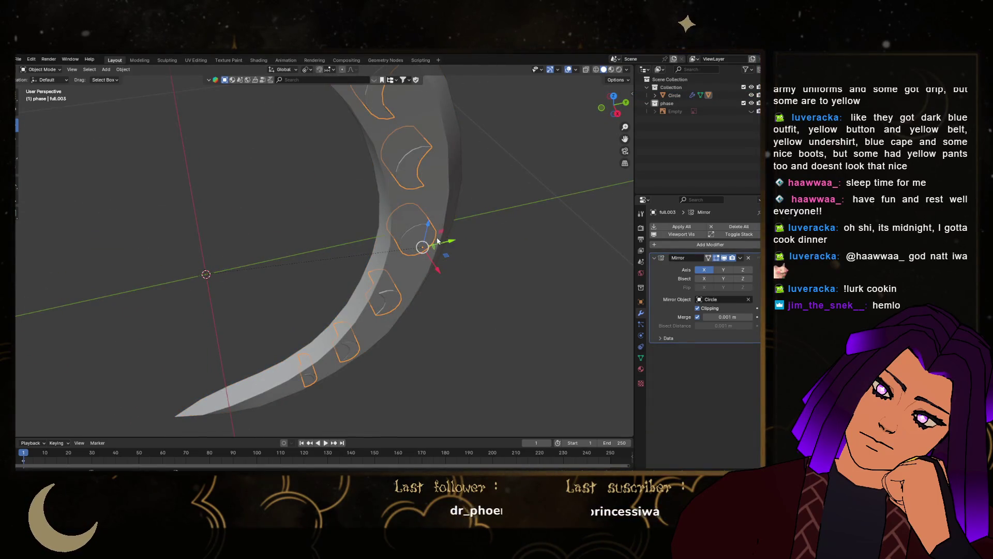
key("g")
key("shift+x")
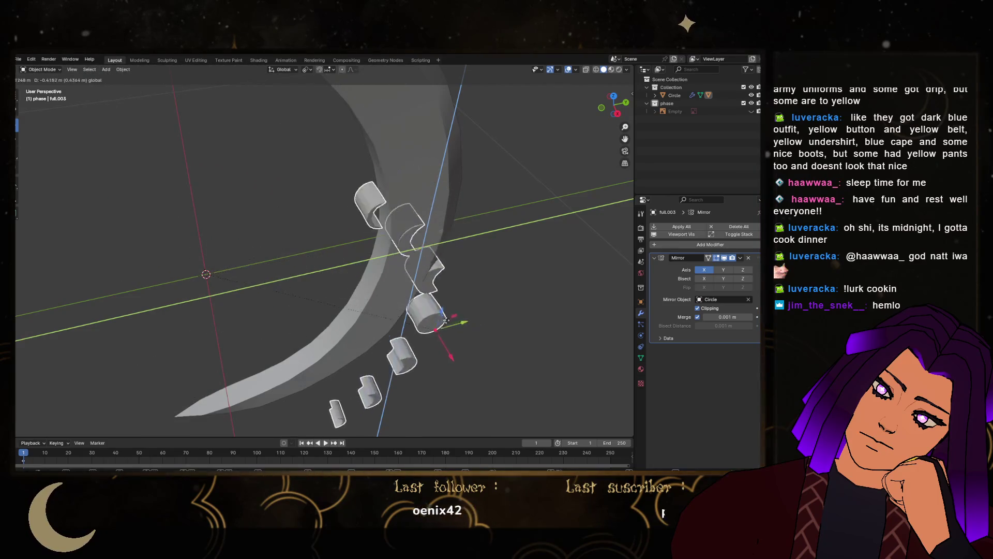
left_click(446, 320)
key("ctrl+z")
left_click(382, 250)
middle_click_drag(382, 250, 289, 233)
scroll(284, 232, "down", 3)
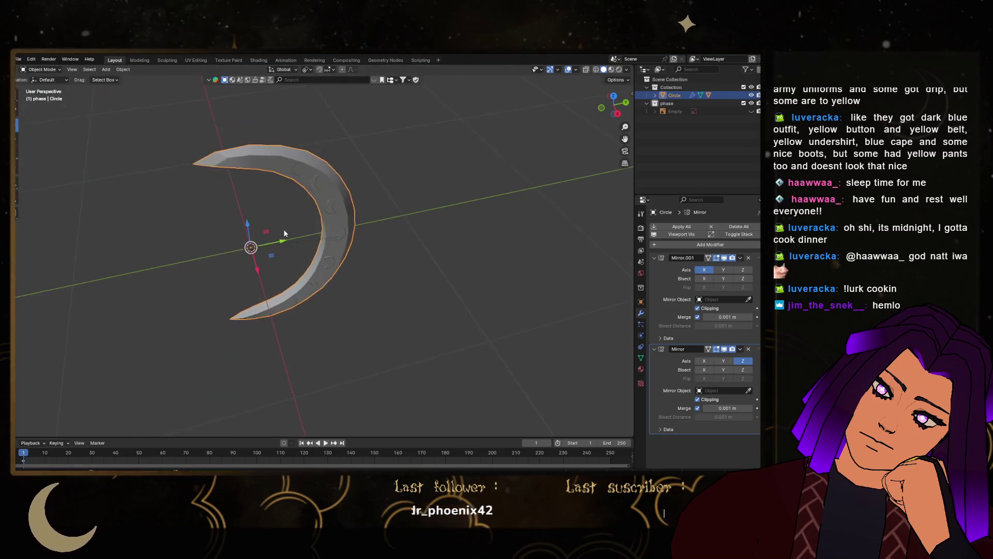
left_click(615, 117)
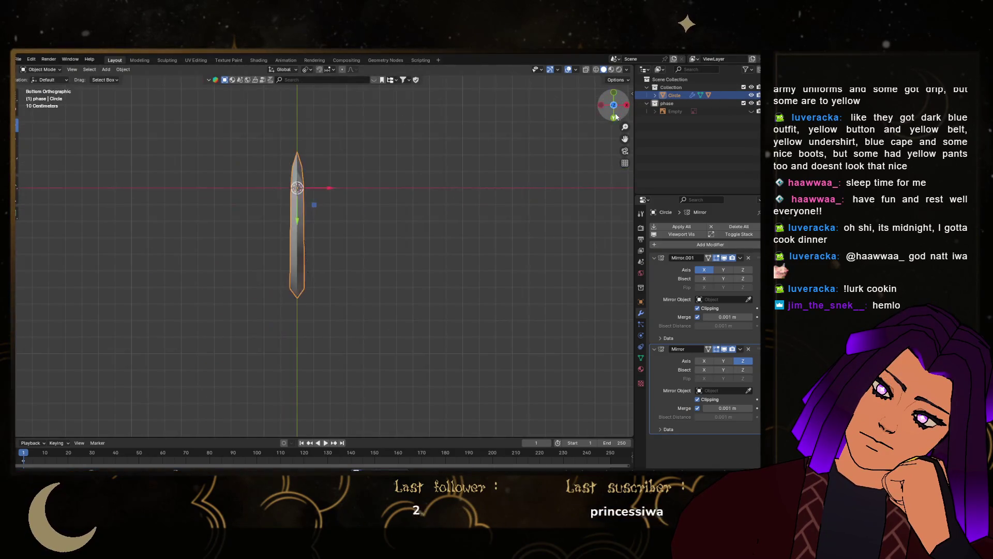
In right side view, select the crescent's upper tip faces and rotate them about -10 degrees
left_click(626, 105)
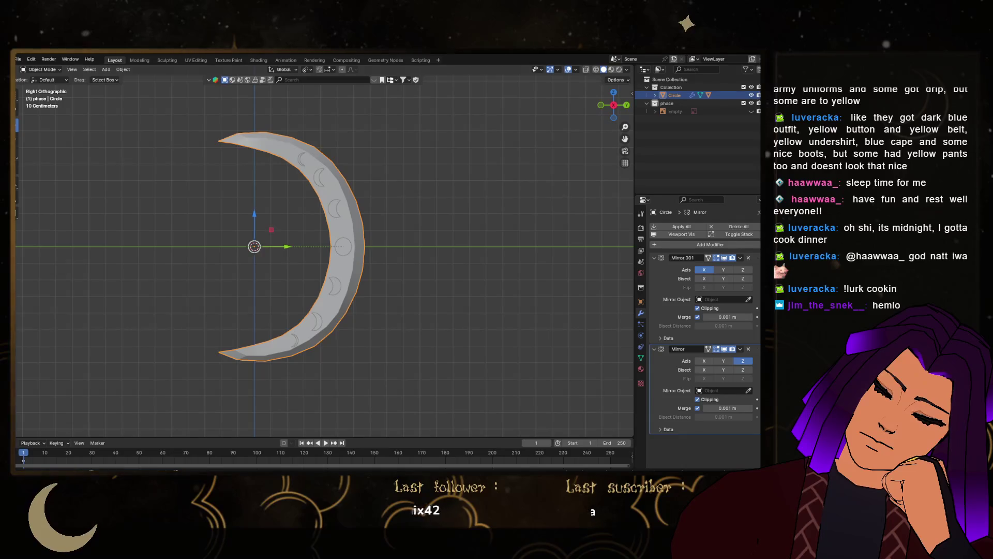
left_click(613, 105)
left_click(612, 105)
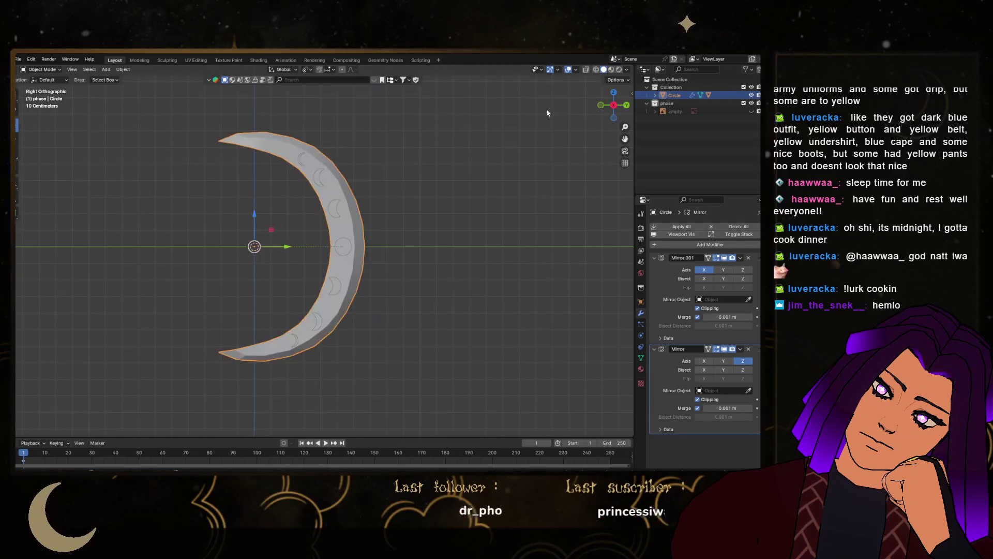
key("Tab")
scroll(207, 138, "up", 3)
left_click_drag(184, 105, 252, 168)
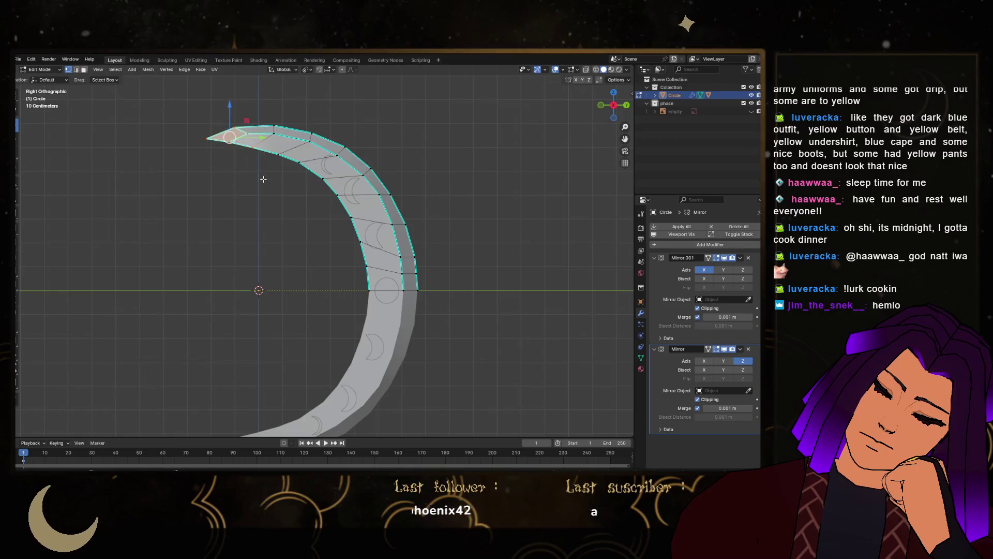
scroll(252, 168, "up", 3)
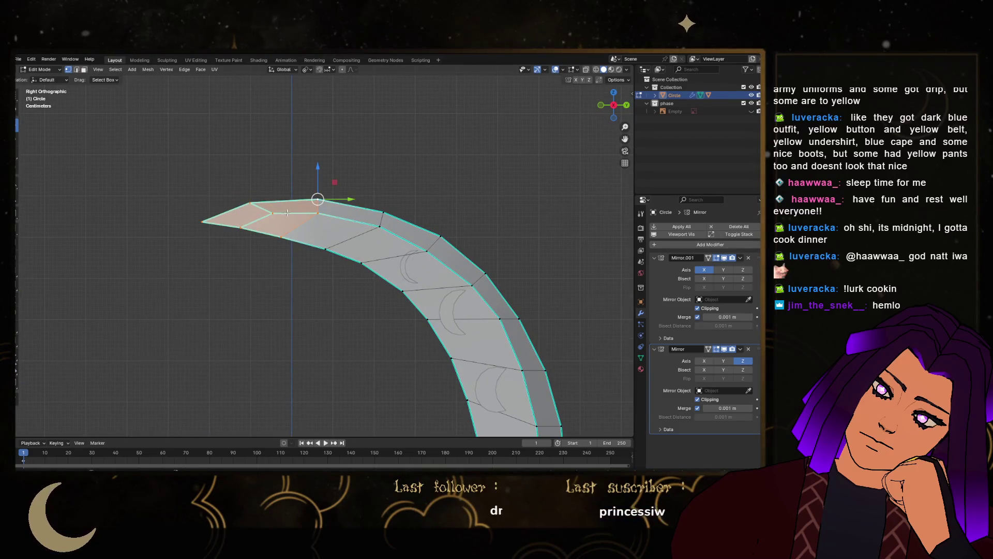
left_click_drag(170, 166, 287, 256)
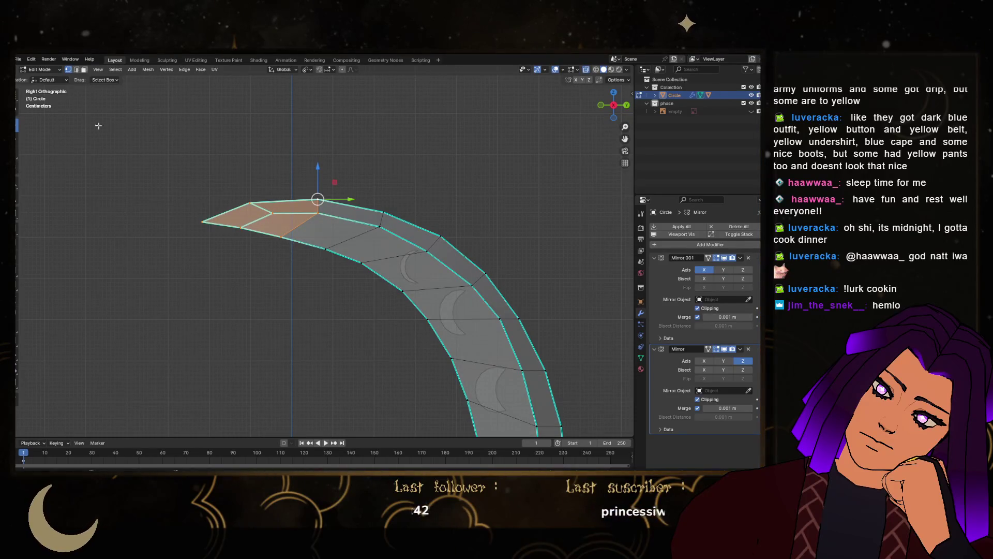
key("r")
left_click_drag(297, 222, 293, 227)
scroll(327, 179, "down", 2)
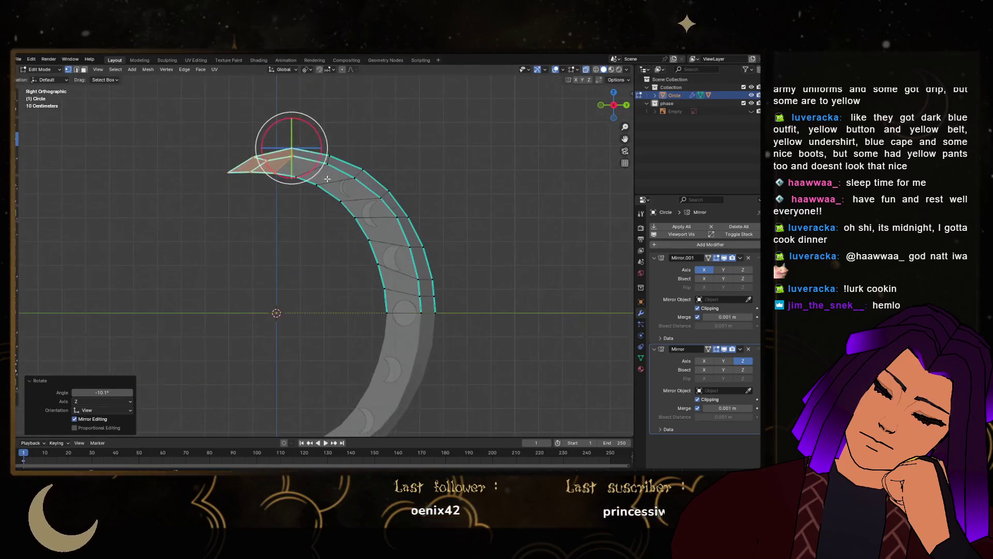
key("Tab")
scroll(326, 196, "down", 1)
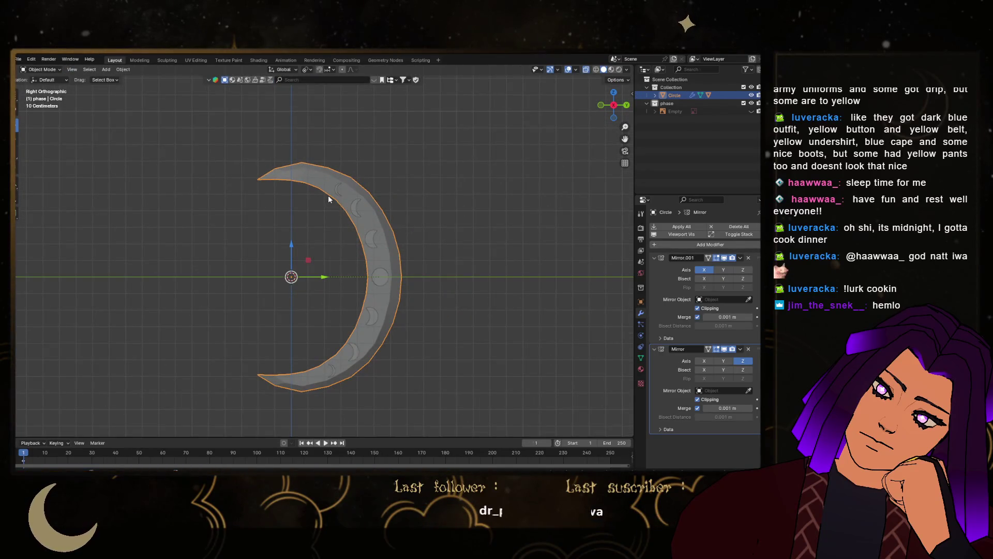
Reposition the tip faces, rotate them slightly more, and move them vertically along Z
key("Tab")
scroll(305, 199, "up", 4)
key("g")
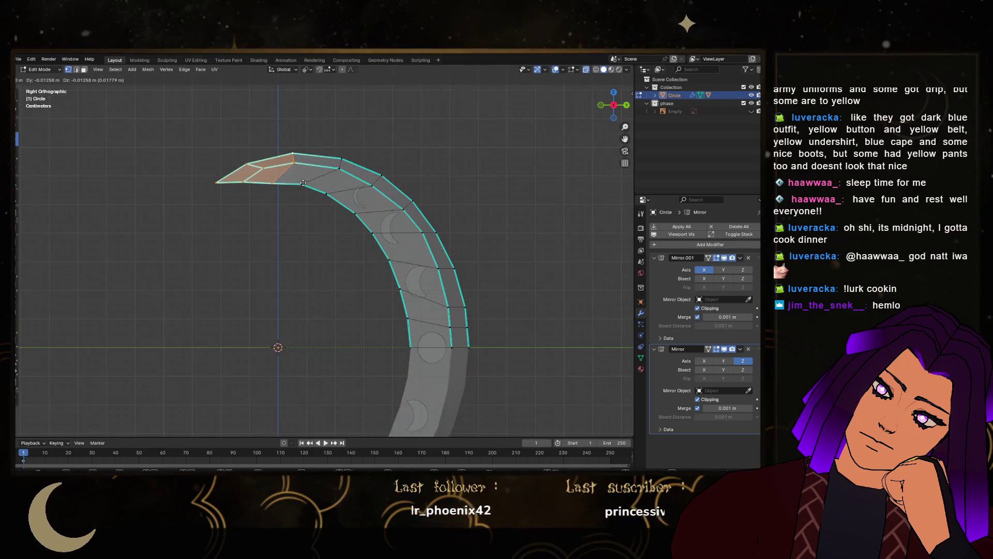
left_click(303, 181)
key("r")
left_click(290, 184)
key("g")
key("z")
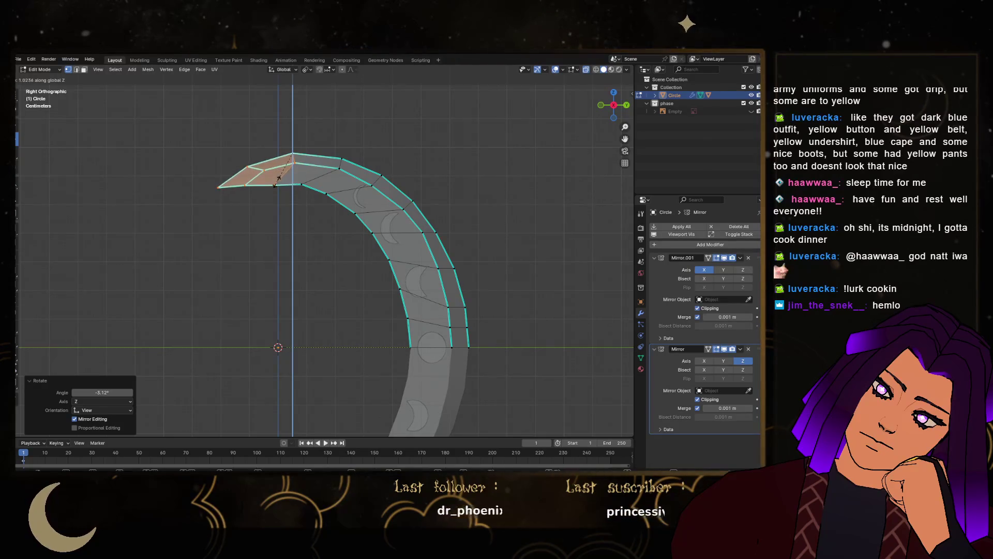
left_click(278, 179)
Select only the tip's point vertex and lower it slightly along Z
key("Tab")
scroll(277, 205, "down", 5)
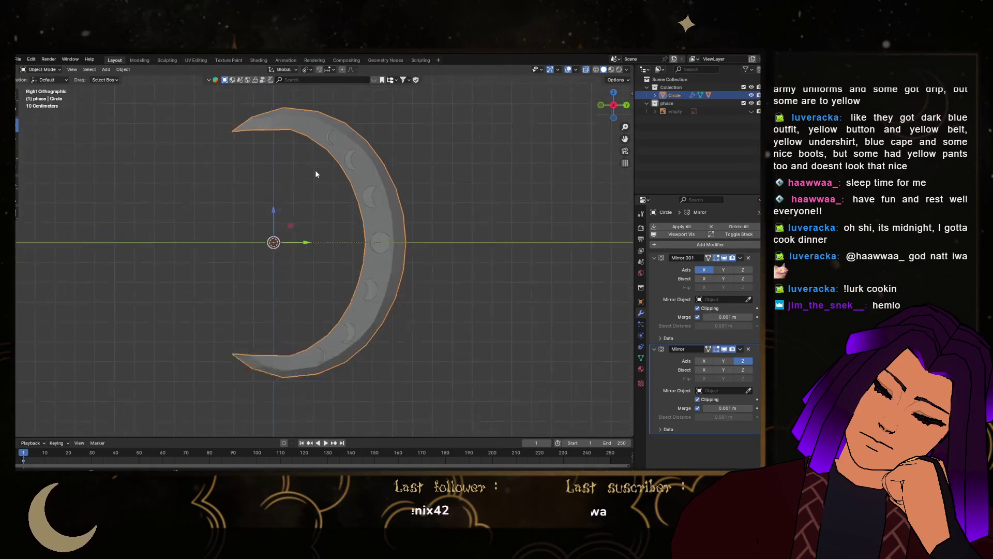
middle_click_drag(314, 176, 301, 253, "shift")
key("Tab")
scroll(197, 236, "up", 6)
left_click(185, 301)
left_click(149, 267)
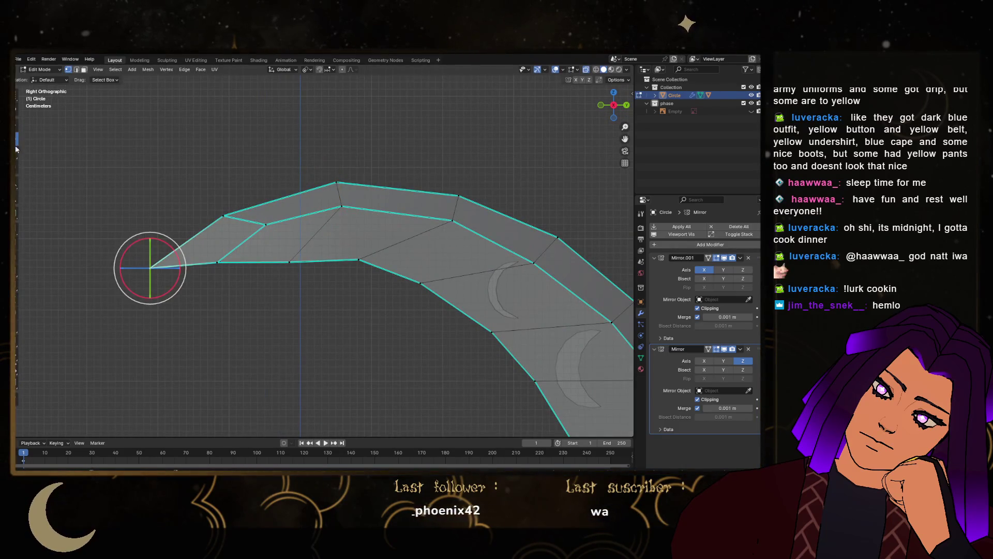
left_click(18, 124)
left_click_drag(153, 237, 202, 249)
Move the two neighbouring tip vertices along Z to sharpen the taper
left_click_drag(244, 291, 244, 291)
key("g")
key("z")
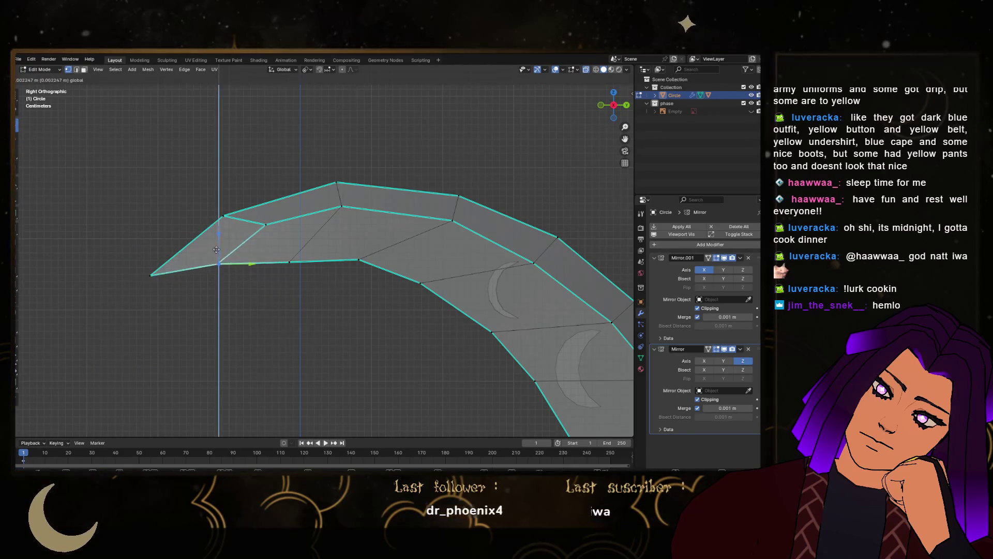
left_click(220, 262)
left_click(288, 259)
key("g")
key("z")
left_click(292, 237)
scroll(290, 248, "down", 6)
Back in Object Mode, orbit to inspect the reshaped tip, deselect, and return to right side view
key("Tab")
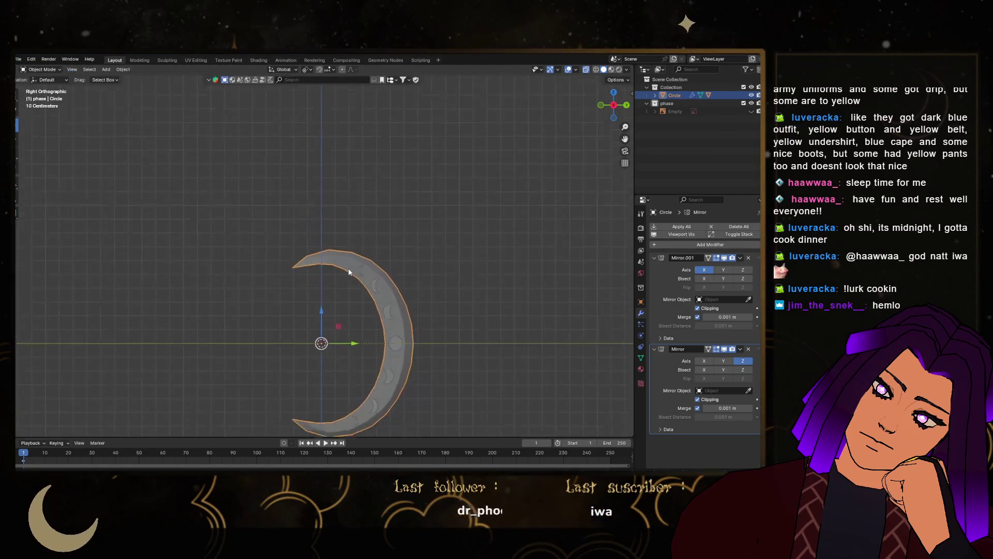
scroll(340, 215, "up", 3)
scroll(341, 217, "down", 1)
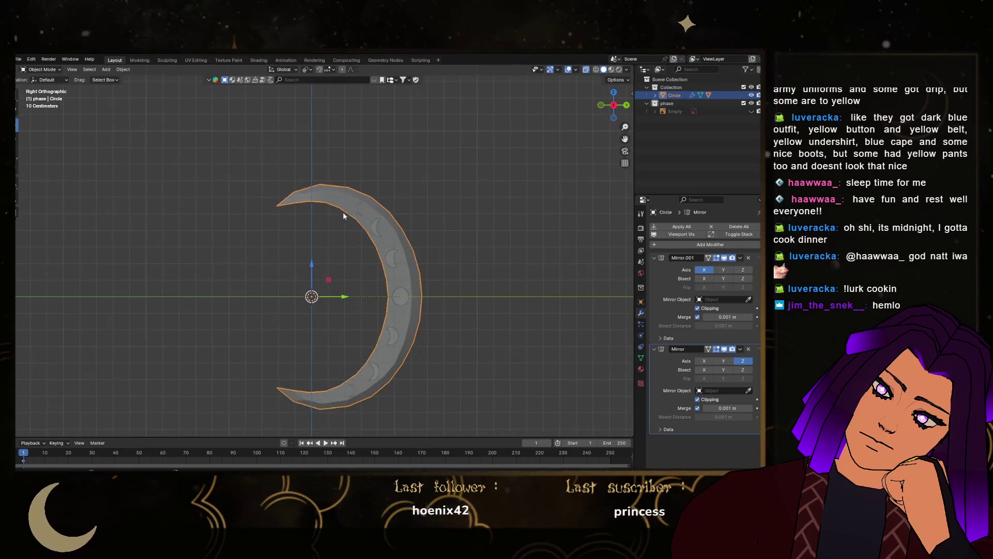
mouse_move(412, 237)
middle_mouse_down()
mouse_move(430, 235)
mouse_move(478, 271)
mouse_move(455, 297)
mouse_move(540, 256)
mouse_move(495, 248)
mouse_move(521, 217)
middle_mouse_up()
left_click(470, 277)
scroll(470, 277, "up", 3)
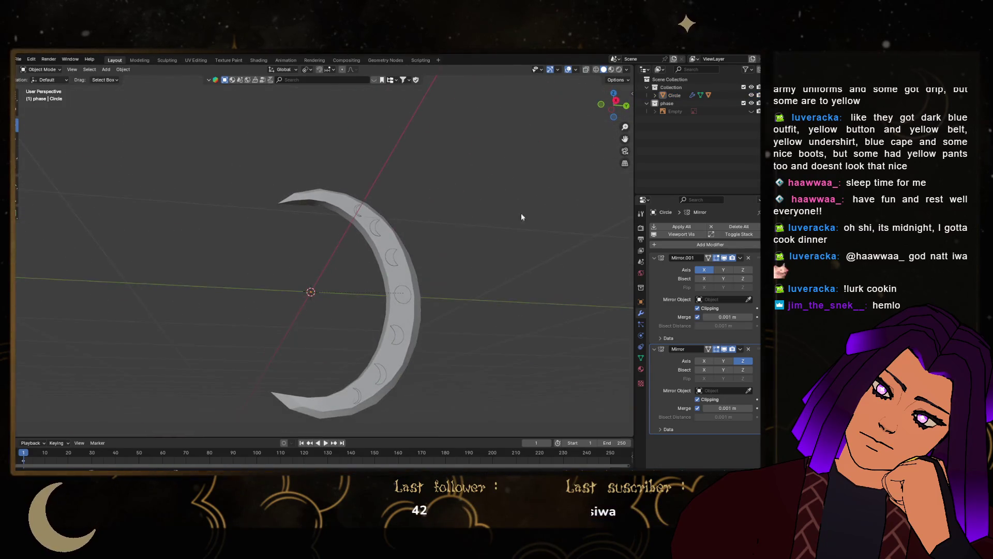
left_click(624, 105)
Add a new circle mesh at the origin, rotated 90° on Y to stand upright
scroll(322, 243, "up", 2)
key("shift+a")
mouse_move(315, 256)
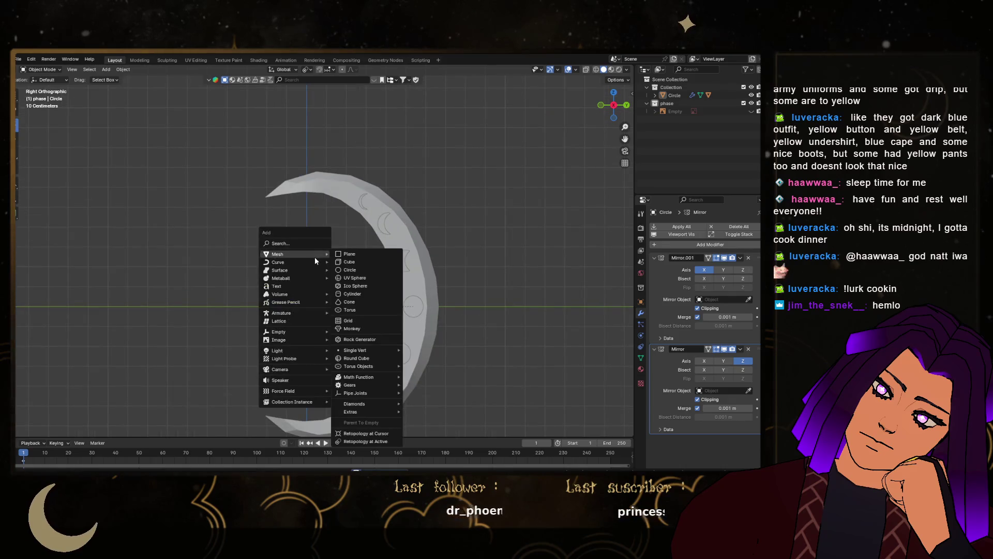
left_click(358, 269)
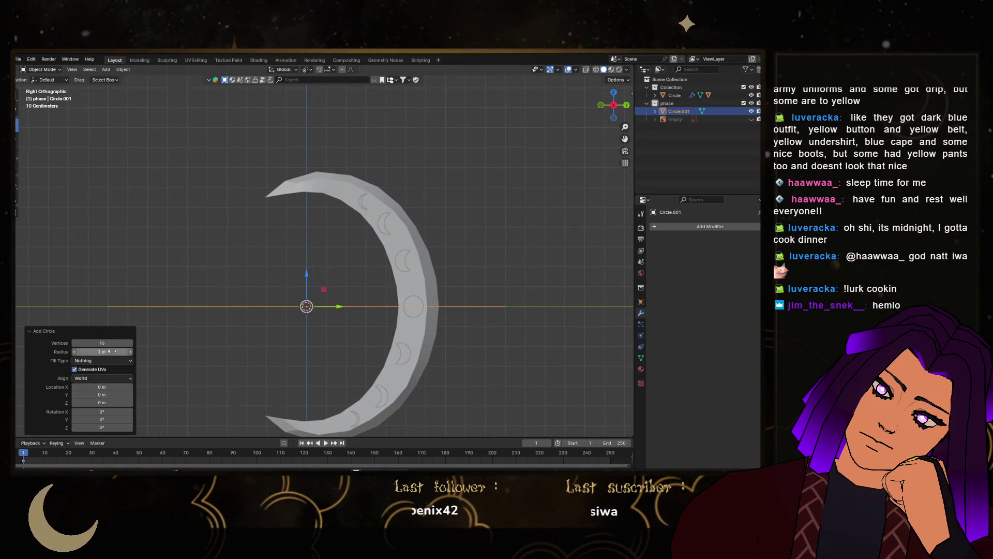
left_click(111, 417)
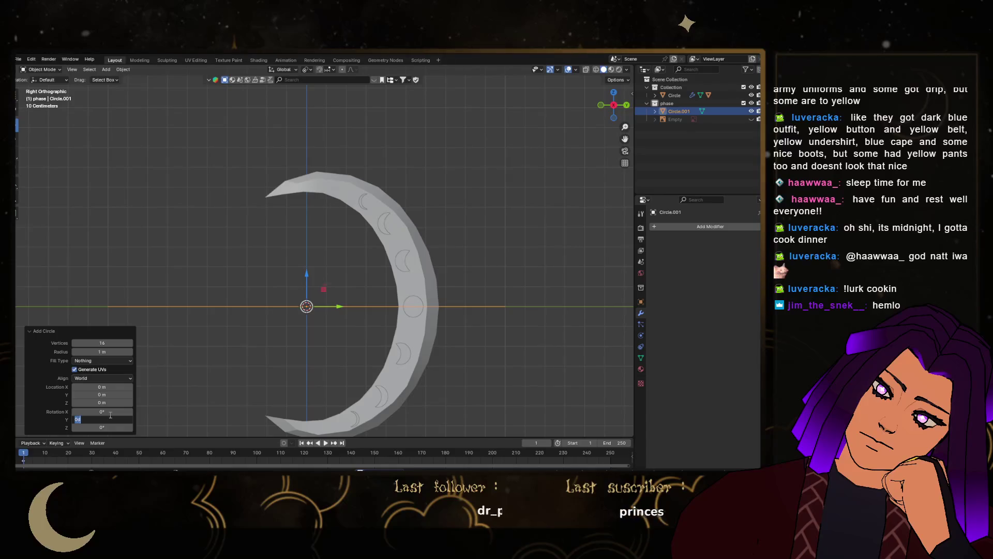
type("90")
key("Return")
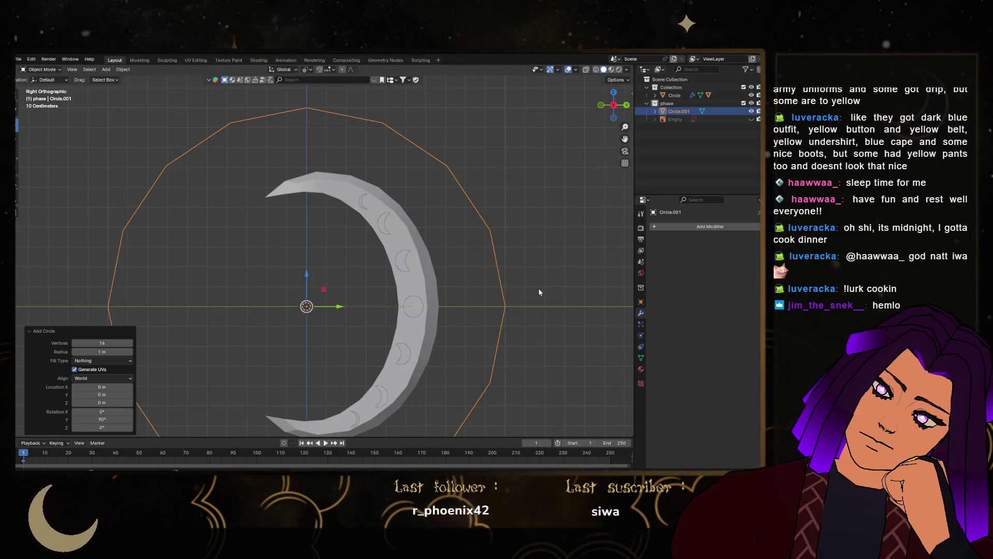
Scale the new circle down to a small size
left_click(539, 292)
left_click(500, 304)
key("s")
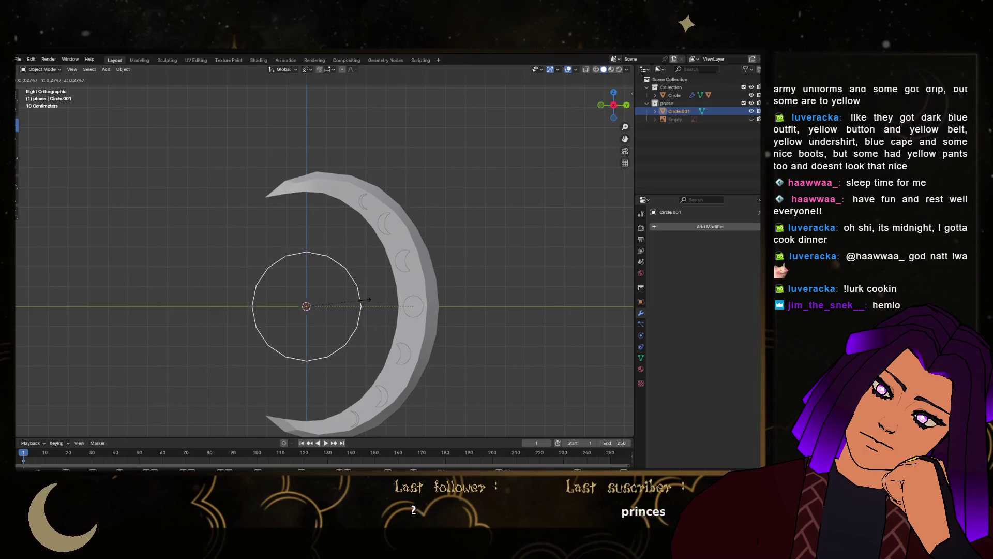
left_click(318, 309)
scroll(318, 309, "up", 3)
key("s")
left_click(426, 305)
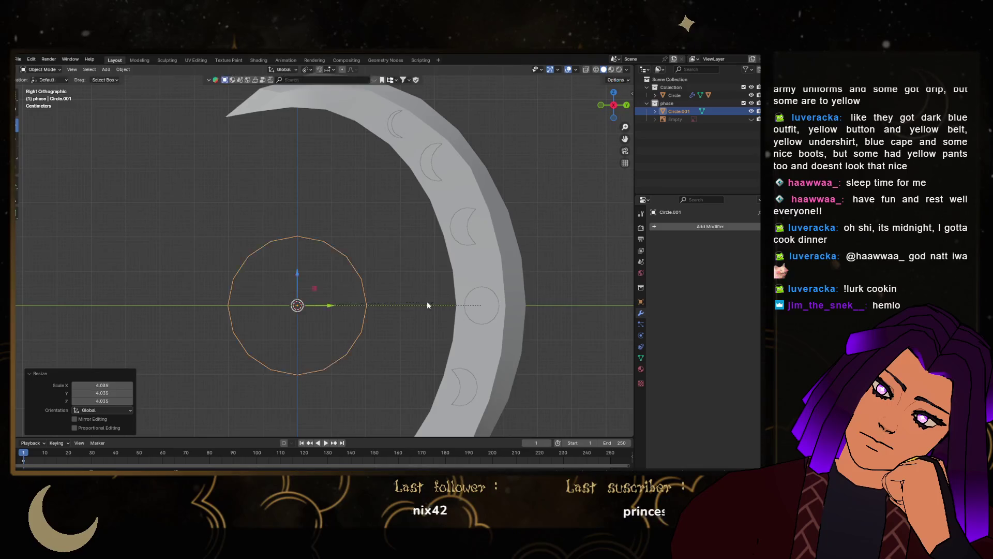
scroll(337, 299, "down", 3)
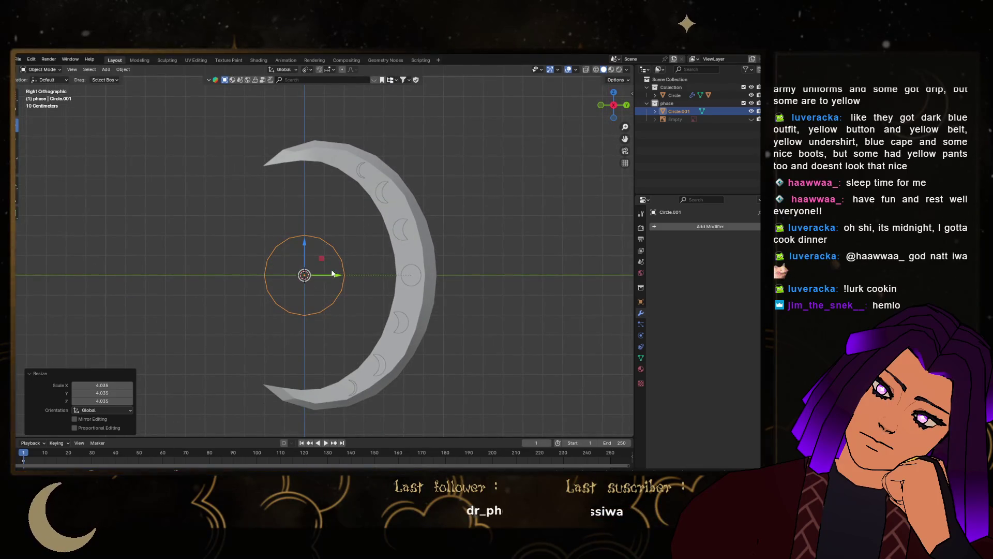
Stretch the crescent blade along the Y axis
left_click(399, 267)
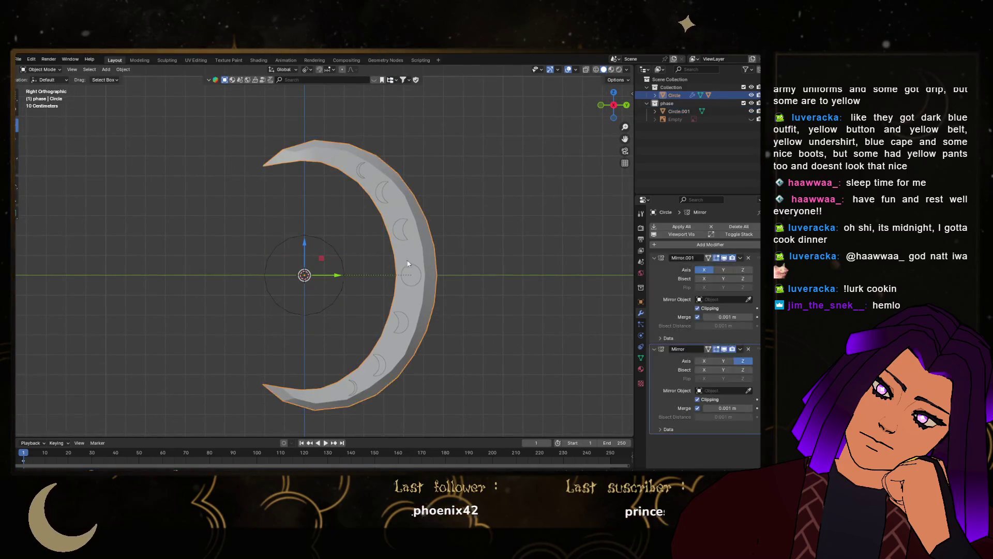
scroll(420, 261, "up", 1)
key("g")
key("y")
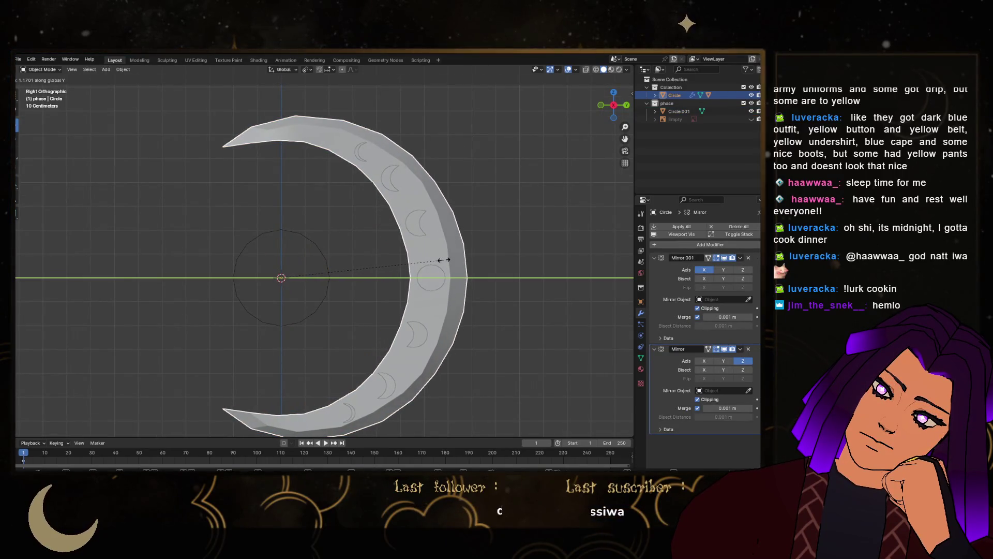
left_click(443, 260)
Move the small circle along Y into the crescent's curve
middle_click_drag(327, 275, 258, 283, "shift")
left_click(258, 283)
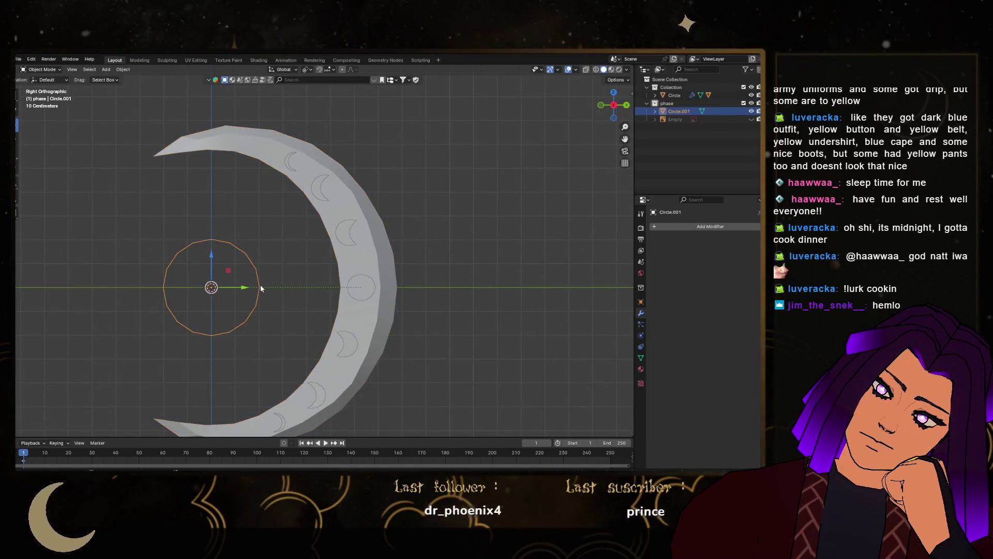
key("g")
key("y")
left_click(328, 278)
Squash the crescent blade along Z to 0.954
left_click(383, 275)
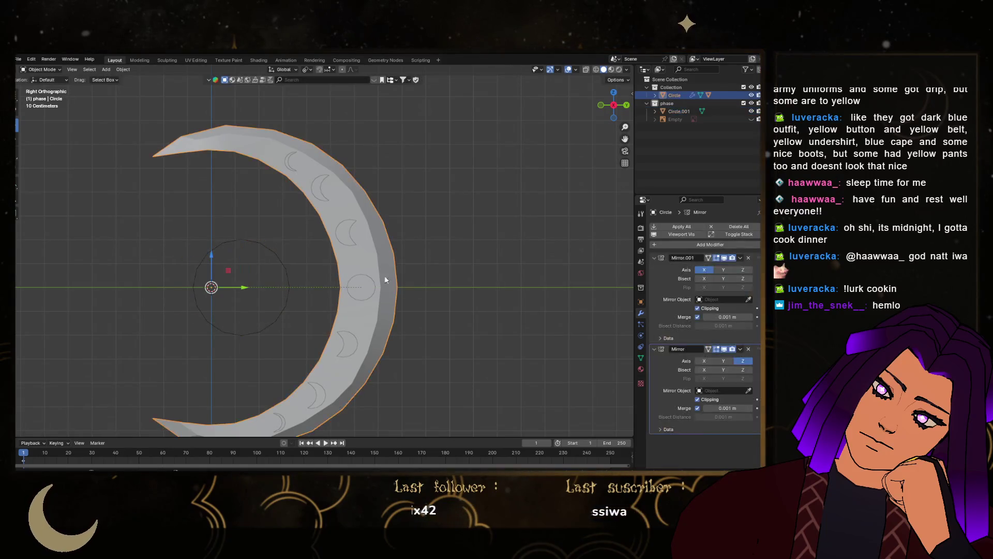
key("s")
key("z")
left_click(420, 276)
scroll(417, 276, "down", 3)
scroll(378, 271, "up", 2)
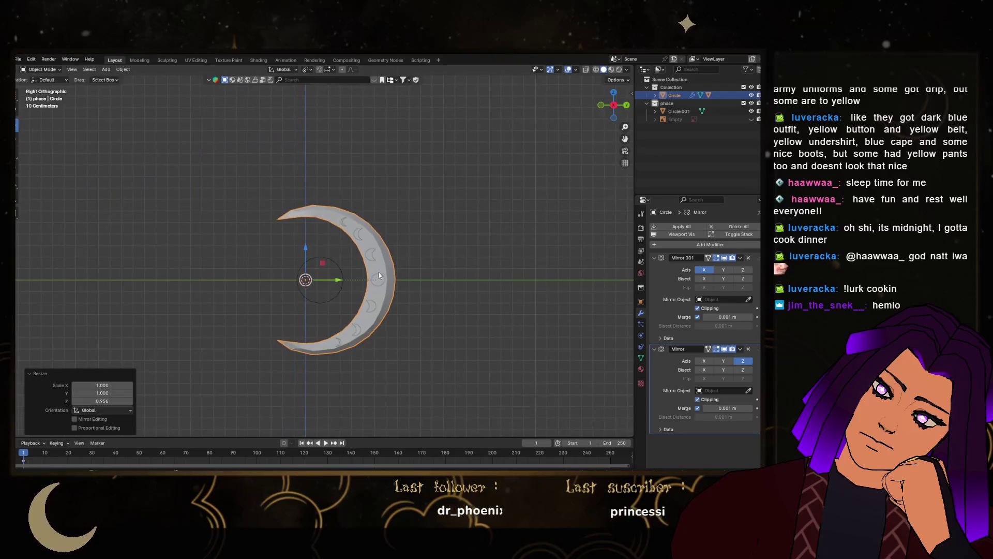
Select the small circle and enter Edit Mode on its mesh
left_click(316, 270)
scroll(306, 286, "up", 1)
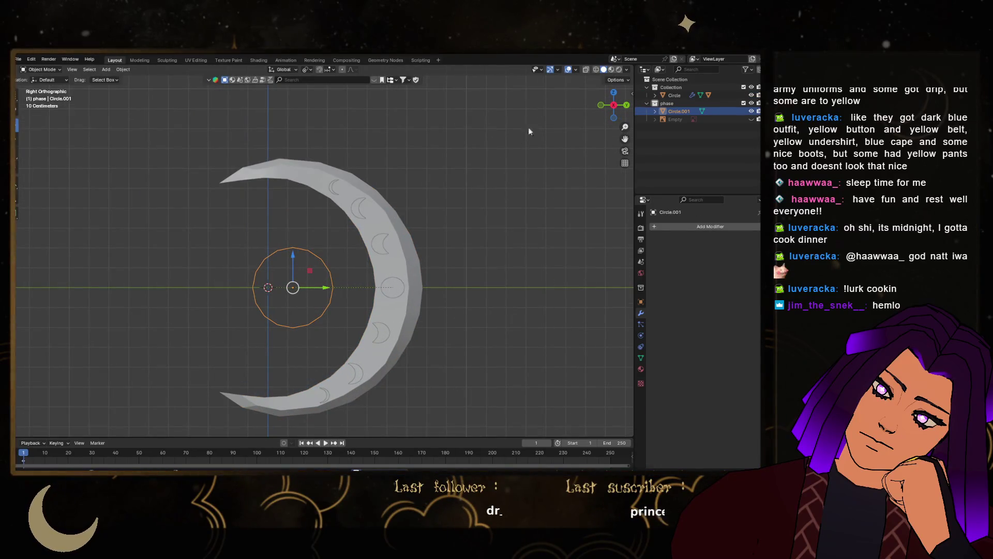
key("Tab")
middle_click_drag(465, 233, 369, 319)
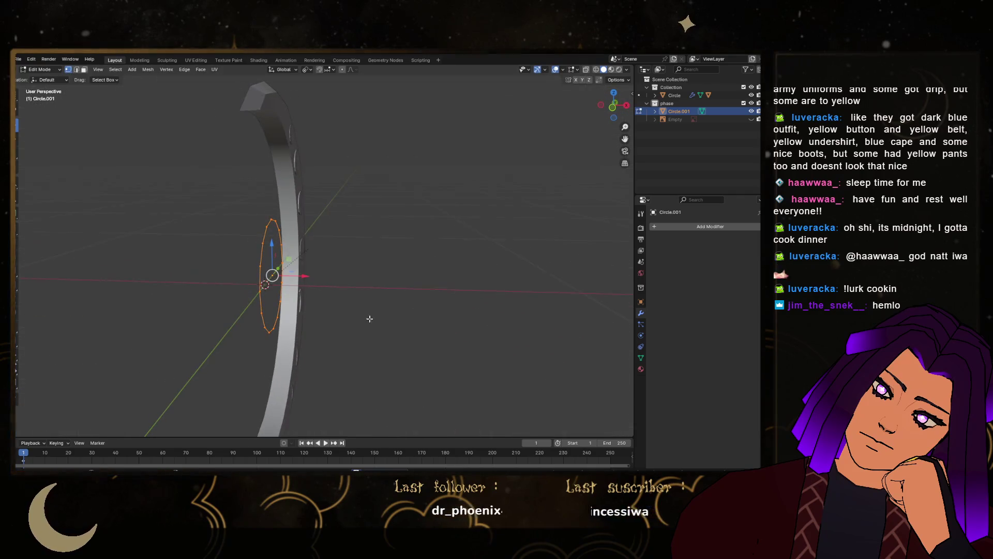
Extrude the circle along X into a band and add a Mirror modifier on the Z axis
key("e")
key("x")
left_click(327, 290)
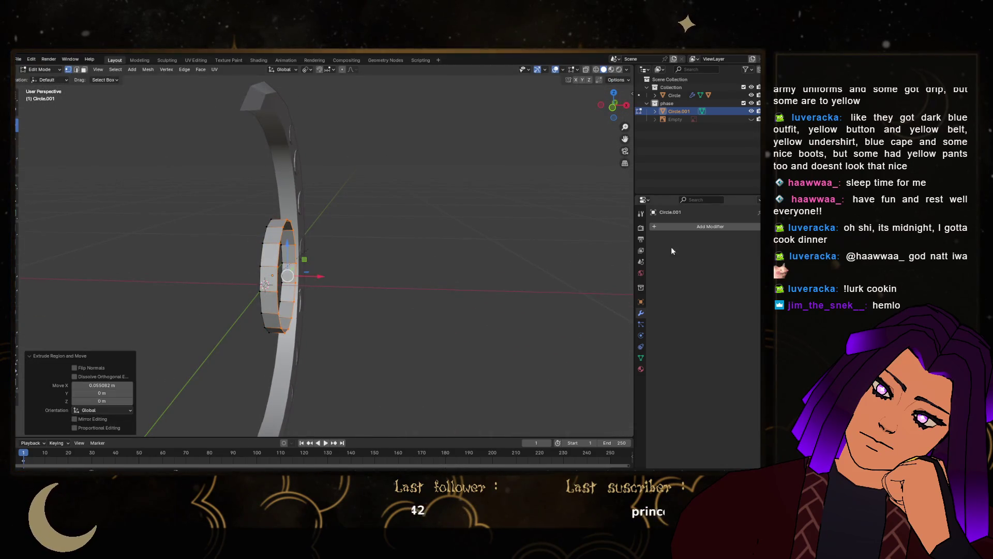
left_click(662, 226)
left_click(610, 238)
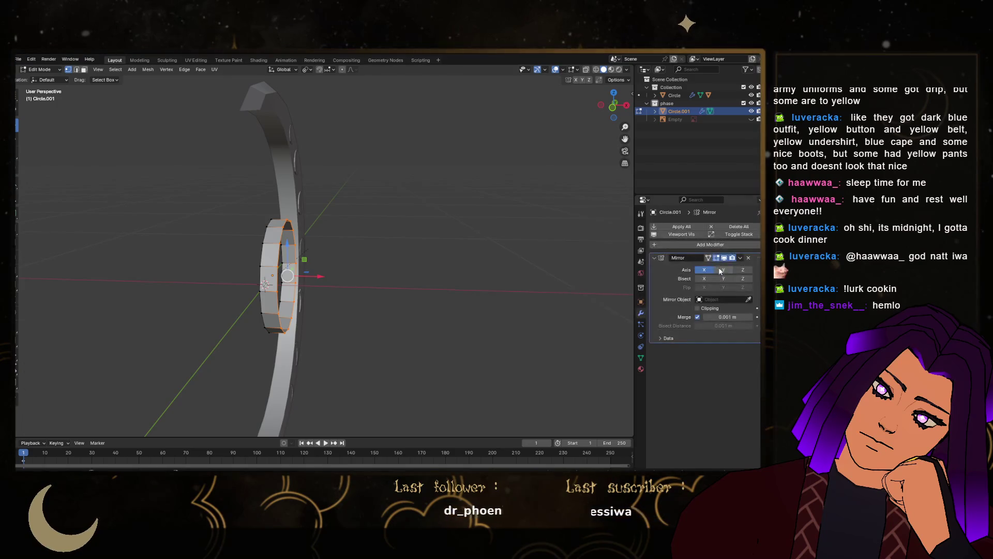
left_click(722, 270)
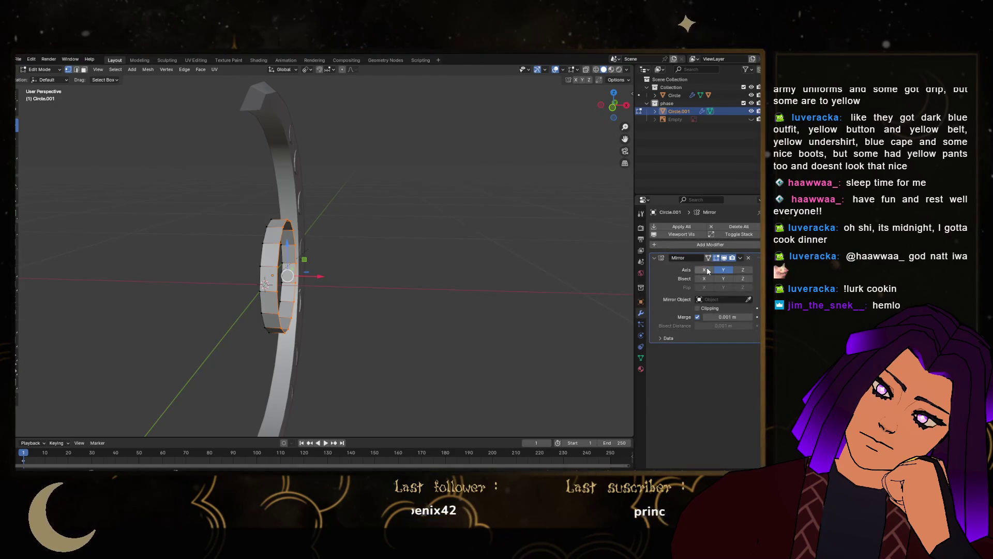
left_click(744, 270)
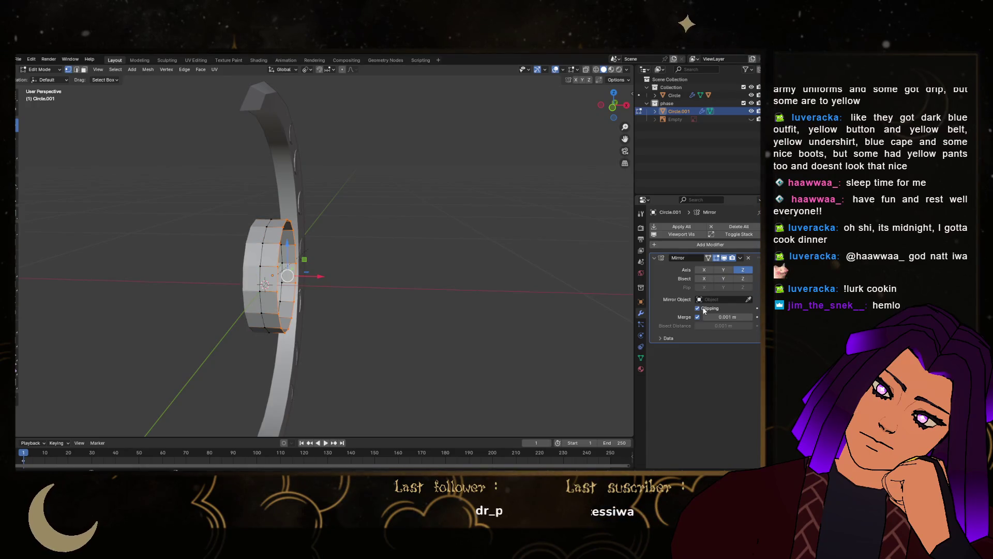
Fill the circle with a face, inset it, and delete the inner face to open a hole
left_click(602, 104)
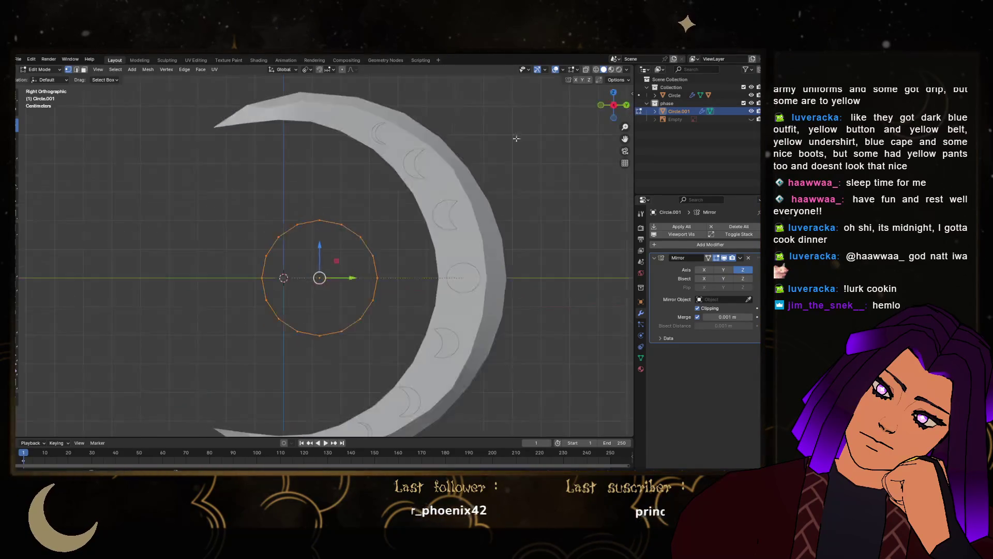
scroll(378, 253, "up", 1)
key("f")
key("i")
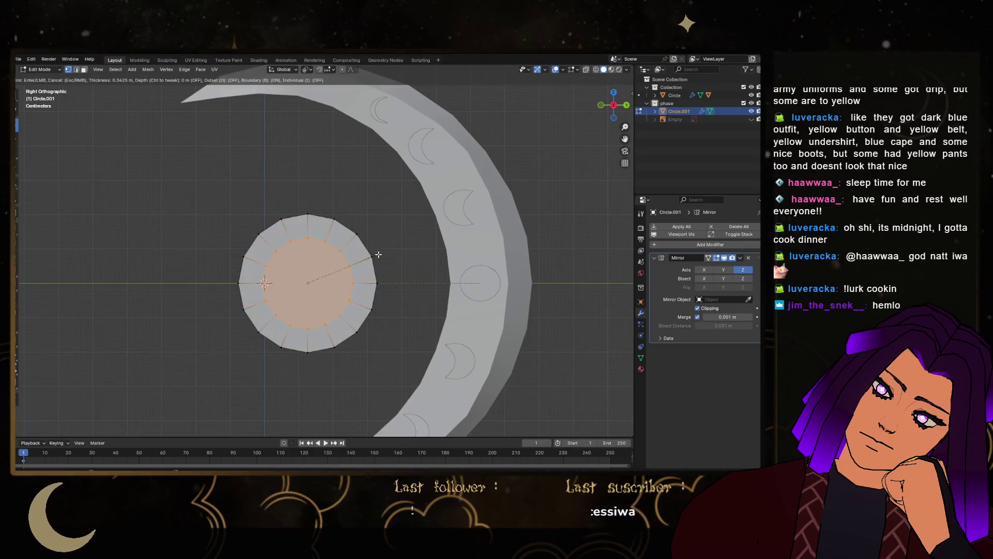
left_click(373, 259)
key("x")
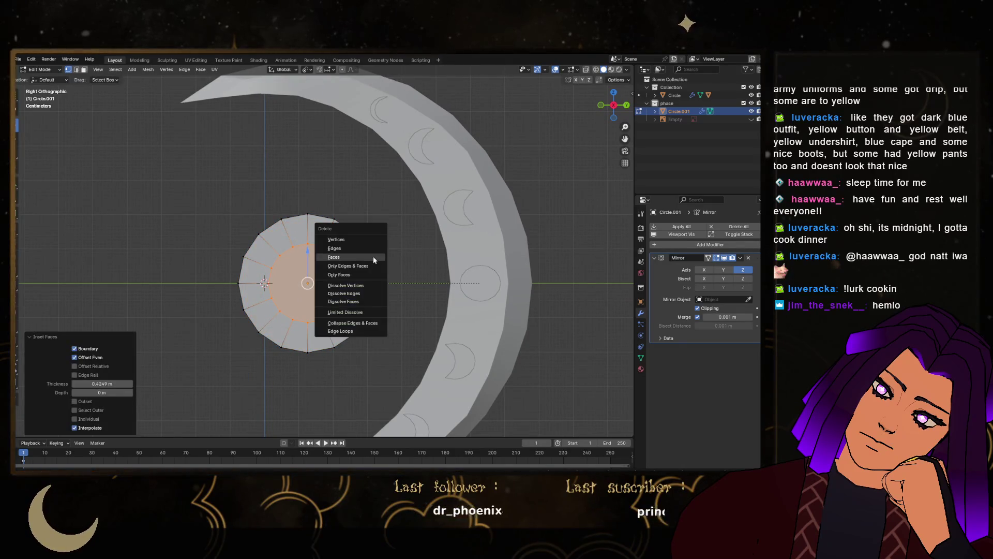
left_click(373, 259)
Shift the ring's inner edge loop along X, then return to Object Mode
mouse_move(317, 260)
middle_mouse_down()
mouse_move(350, 277)
mouse_move(324, 279)
middle_mouse_up()
left_click(324, 279, "alt")
key("g")
key("x")
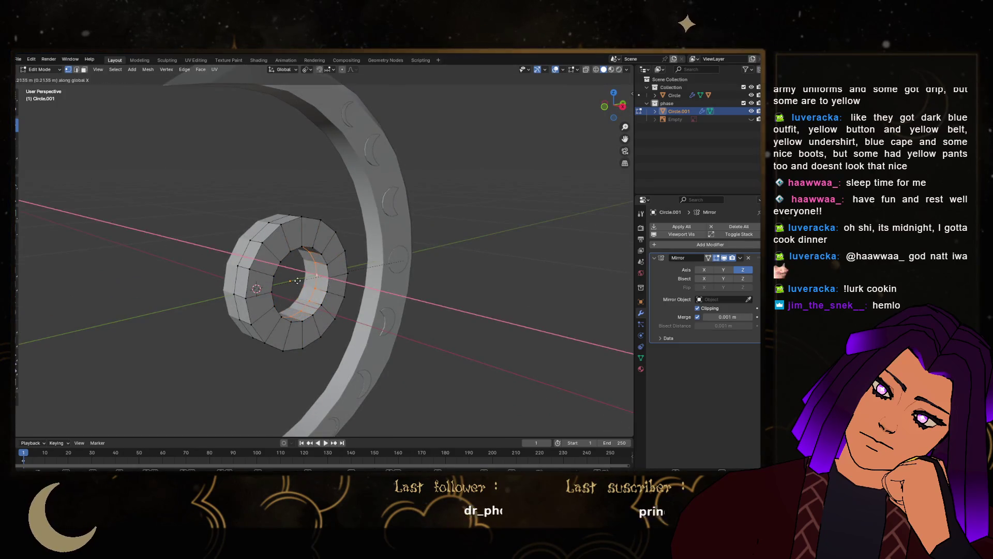
left_click(297, 280)
key("Tab")
In front view, move the ring's connected right half −0.019719 m along X
mouse_move(297, 281)
middle_mouse_down()
mouse_move(315, 207)
mouse_move(469, 162)
middle_mouse_up()
key("KP_1")
scroll(325, 269, "up", 4)
key("Tab")
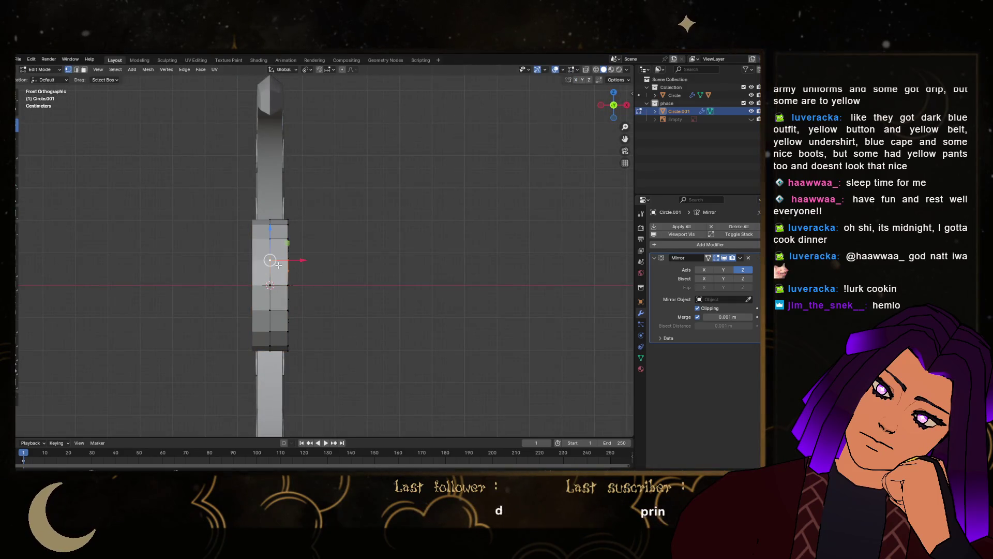
key("ctrl+l")
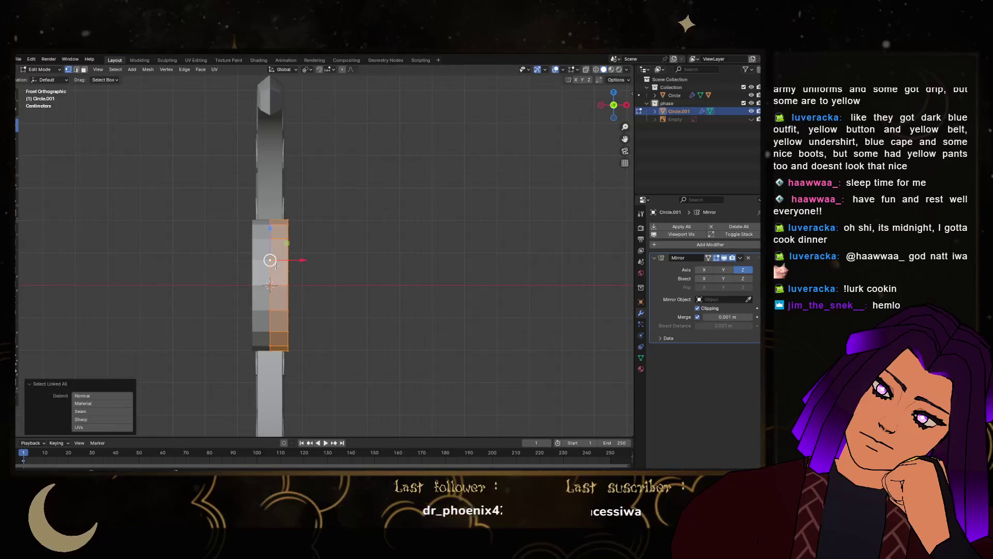
key("g")
key("x")
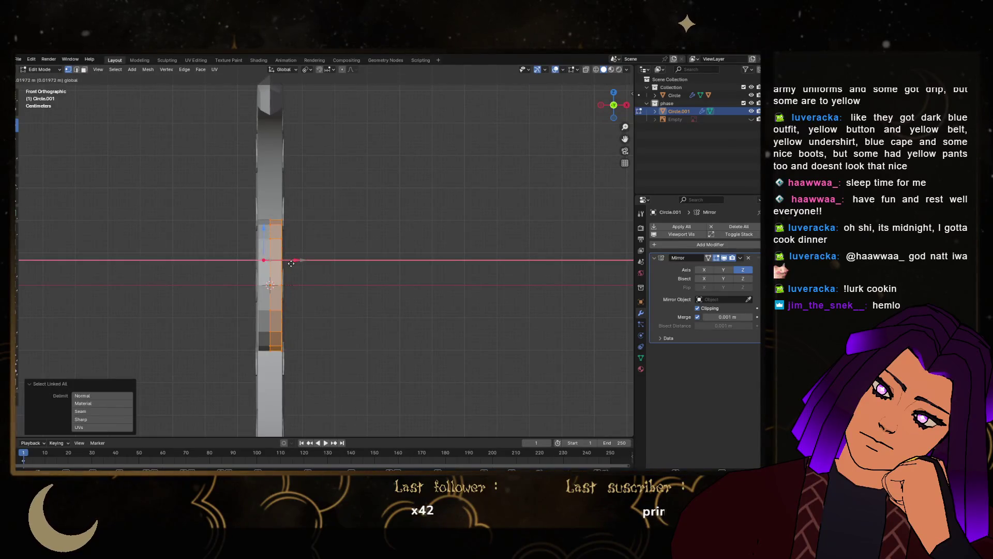
left_click(292, 263)
scroll(279, 259, "up", 8)
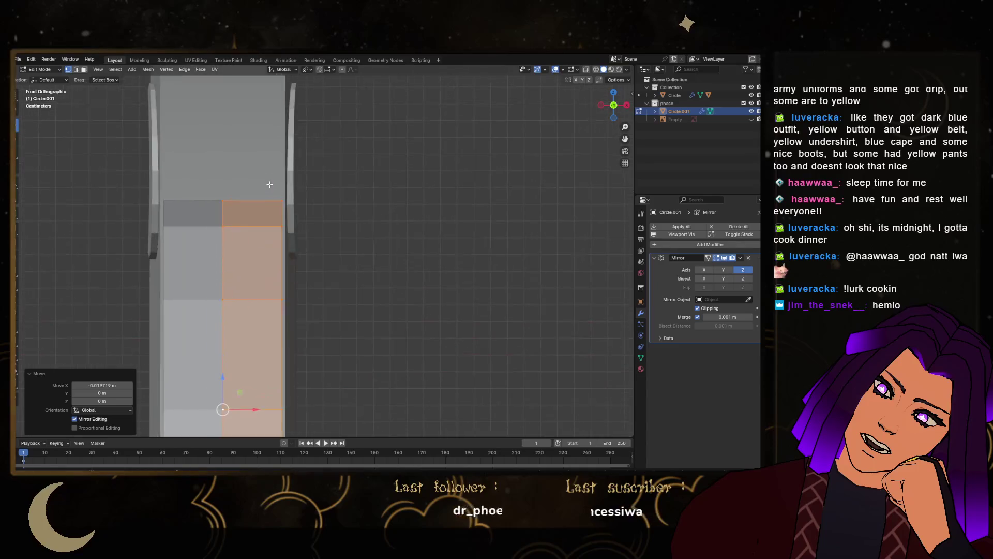
scroll(273, 186, "down", 5)
middle_click_drag(273, 186, 329, 214)
In Edge mode, select the ring's outer boundary loop, Mark Sharp, and return to Object Mode
key("KP_1")
key("KP_3")
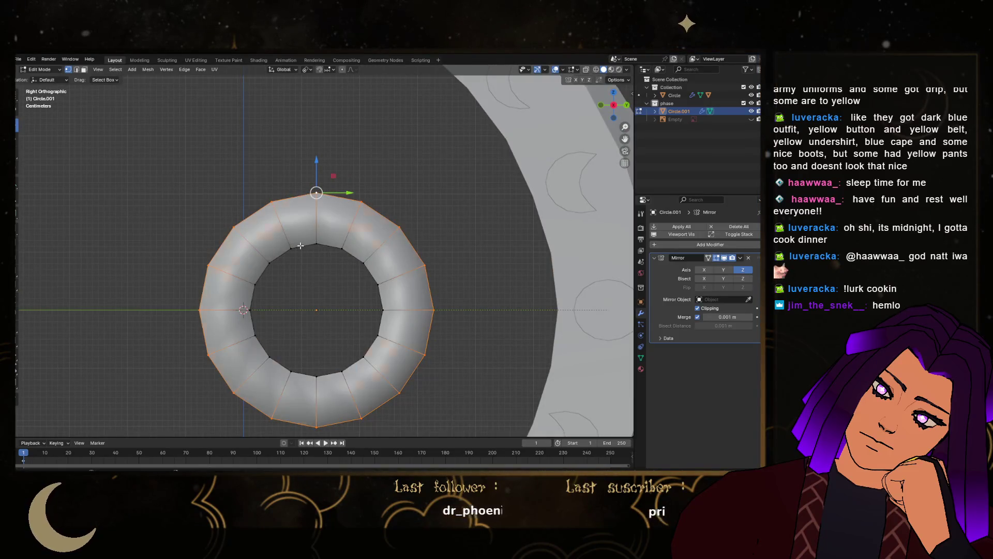
key("a")
right_click(301, 245)
key("2")
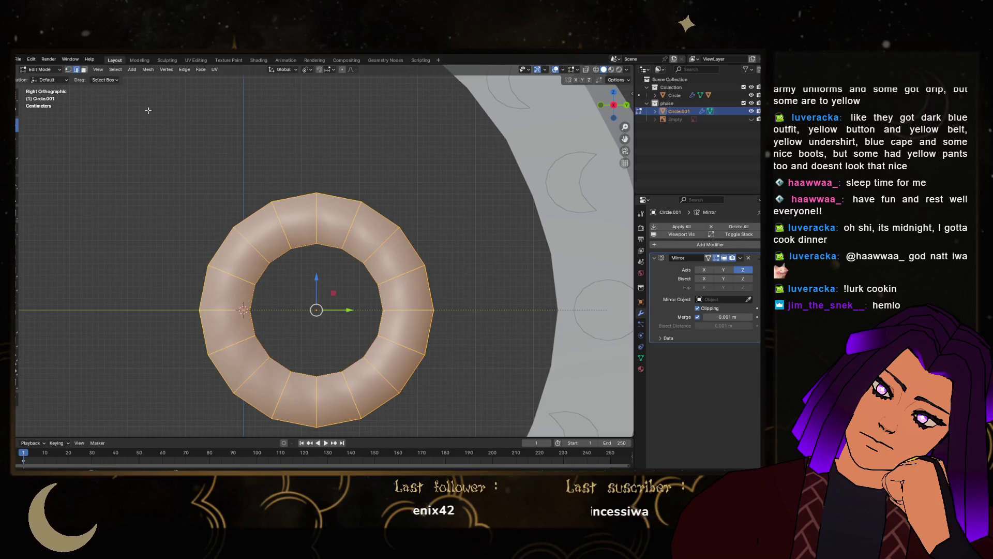
left_click(270, 255)
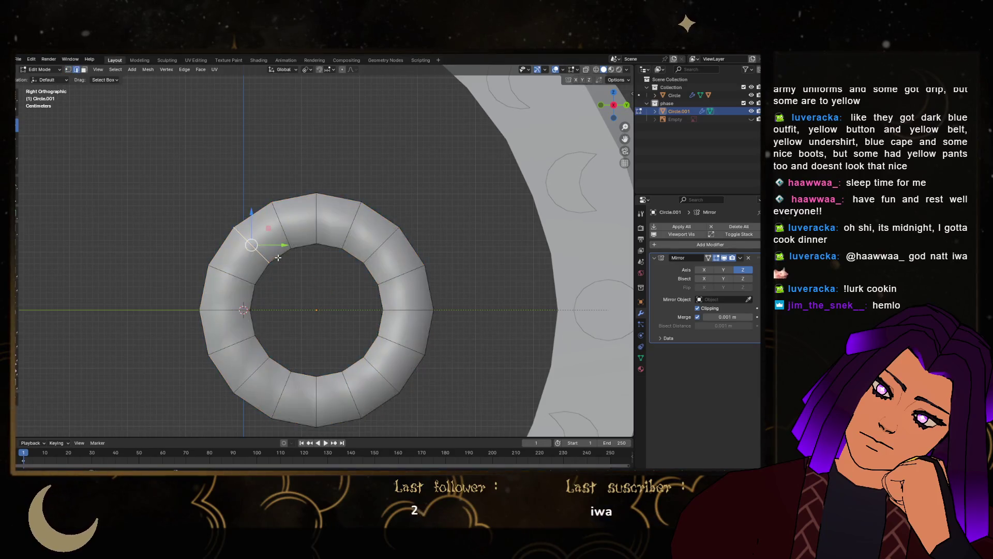
left_click(241, 210, "alt+shift")
right_click(241, 209)
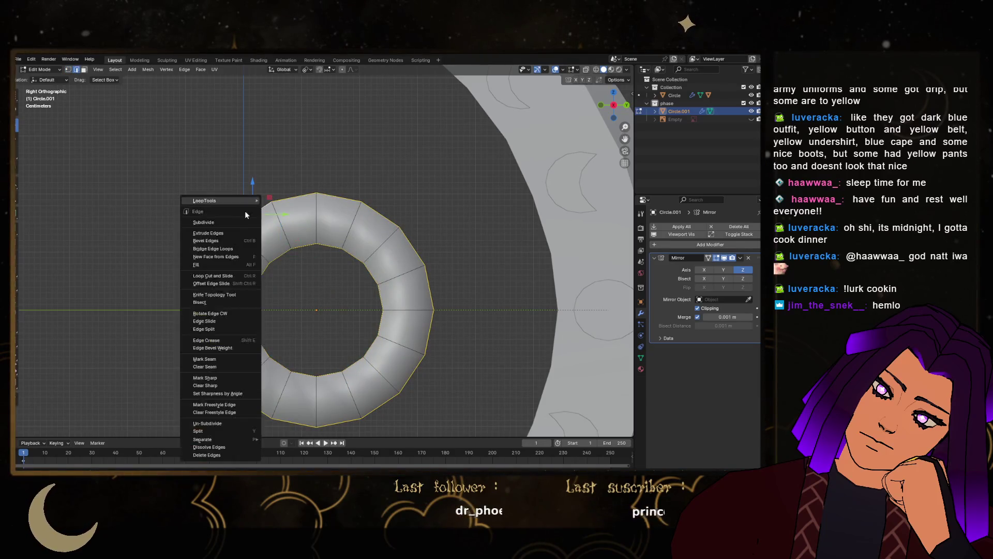
left_click(209, 379)
key("Tab")
scroll(394, 300, "down", 4)
mouse_move(393, 300)
middle_mouse_down()
mouse_move(434, 299)
mouse_move(361, 190)
mouse_move(514, 296)
mouse_move(332, 222)
mouse_move(313, 280)
mouse_move(369, 266)
middle_mouse_up()
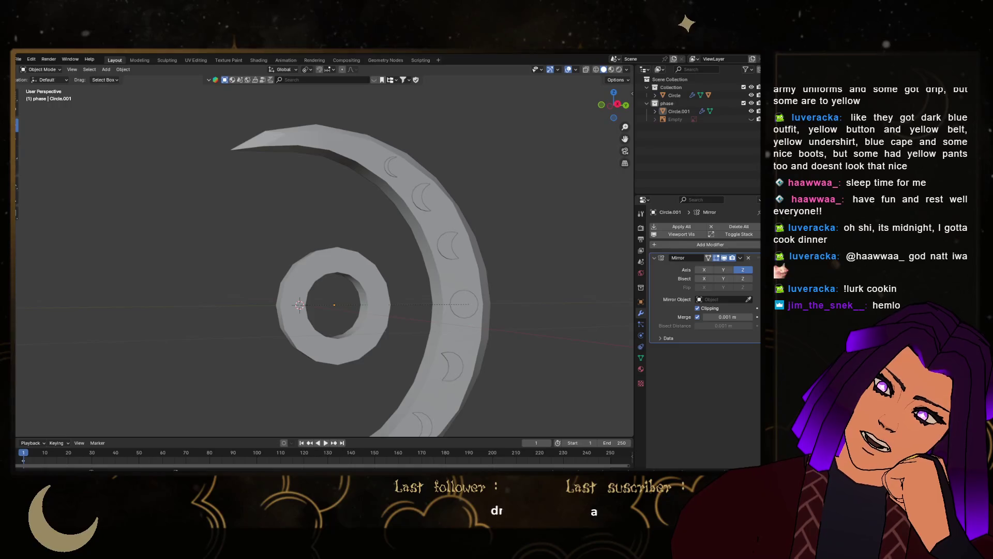
In right side view, slide the crescent blade sideways along Y
left_click(618, 105)
scroll(386, 264, "down", 4)
scroll(329, 271, "up", 1)
left_click(328, 270)
scroll(329, 270, "up", 2)
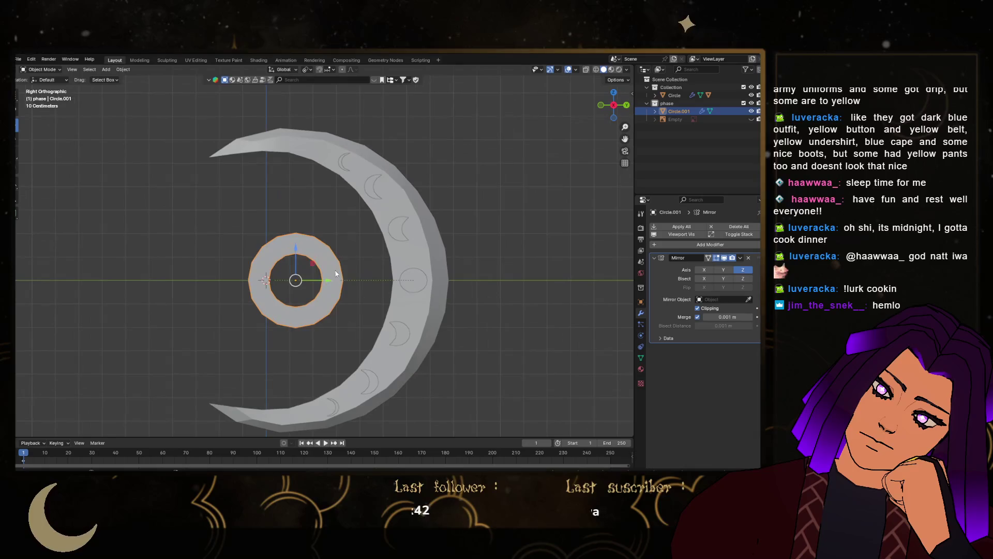
left_click(423, 268)
mouse_move(288, 279)
left_mouse_down()
mouse_move(273, 282)
mouse_move(282, 281)
left_mouse_up()
Enlarge the central ring by about 9% without changing its thickness
left_click(262, 266)
key("s")
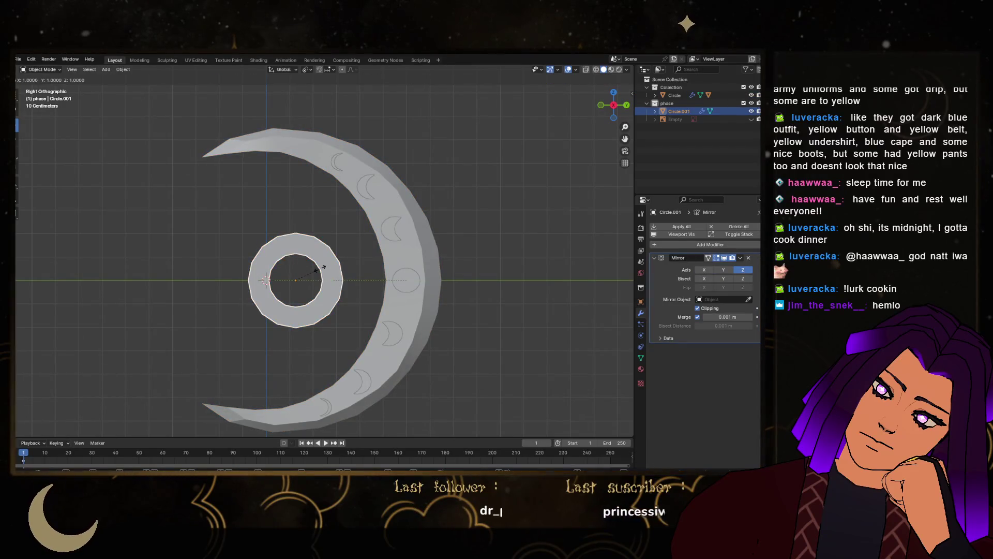
key("shift+x")
left_click(345, 267)
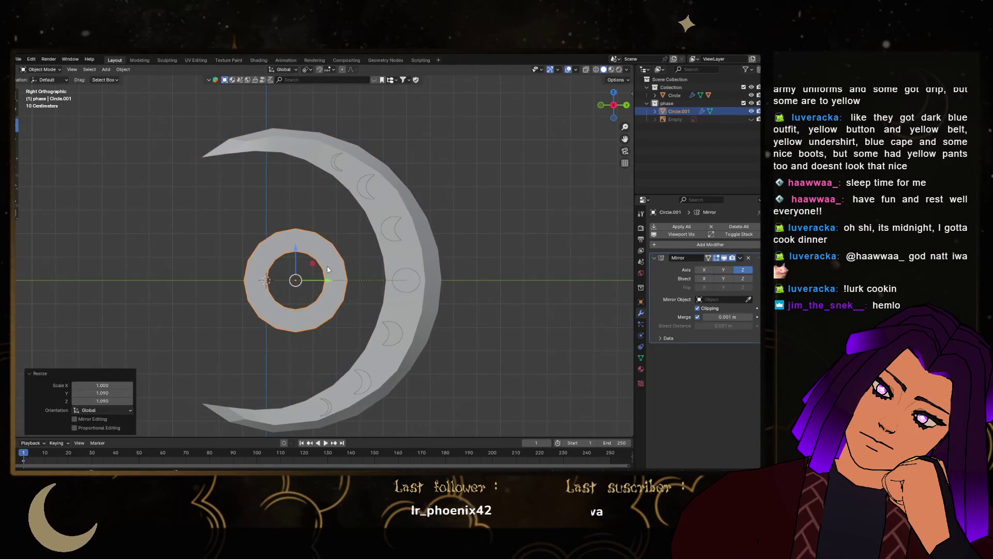
key("Tab")
scroll(325, 267, "up", 2)
key("Tab")
scroll(315, 264, "down", 3)
mouse_move(315, 264)
middle_mouse_down()
mouse_move(378, 261)
mouse_move(296, 232)
mouse_move(350, 260)
mouse_move(423, 274)
mouse_move(339, 248)
mouse_move(397, 215)
middle_mouse_up()
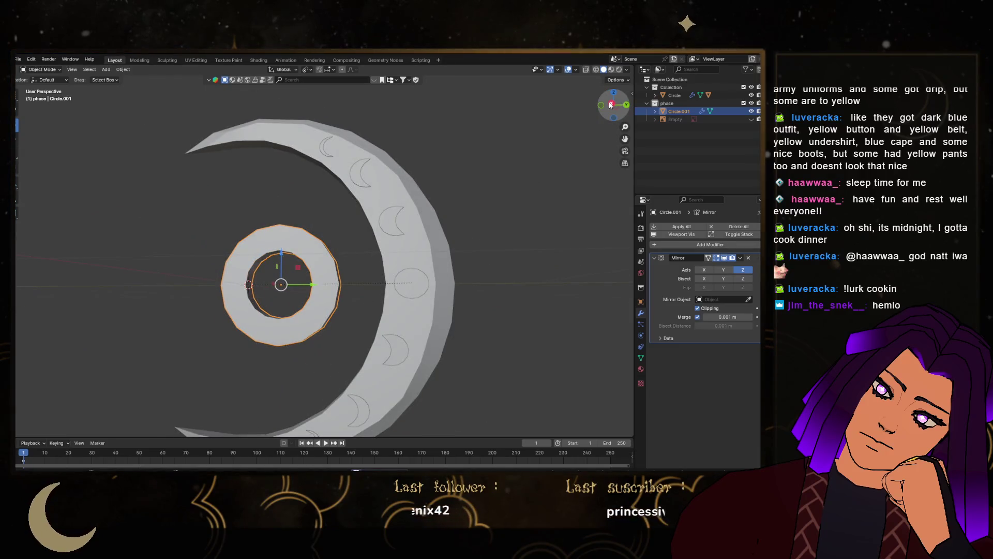
key("KP_3")
Add a 16-vertex circle mesh at the origin, rotated 90° on Y
key("shift+a")
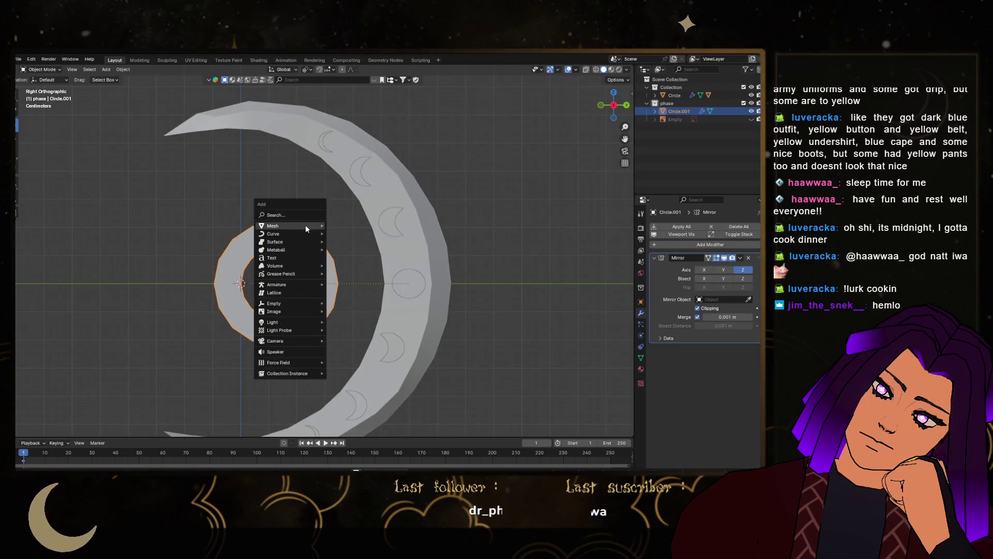
mouse_move(305, 225)
left_click(344, 246)
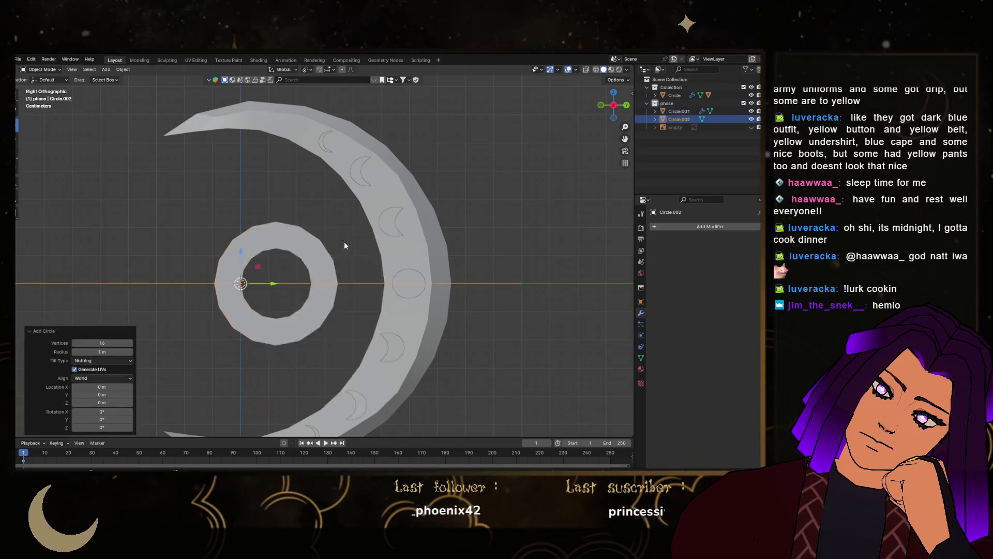
scroll(343, 241, "down", 5)
left_click(102, 395)
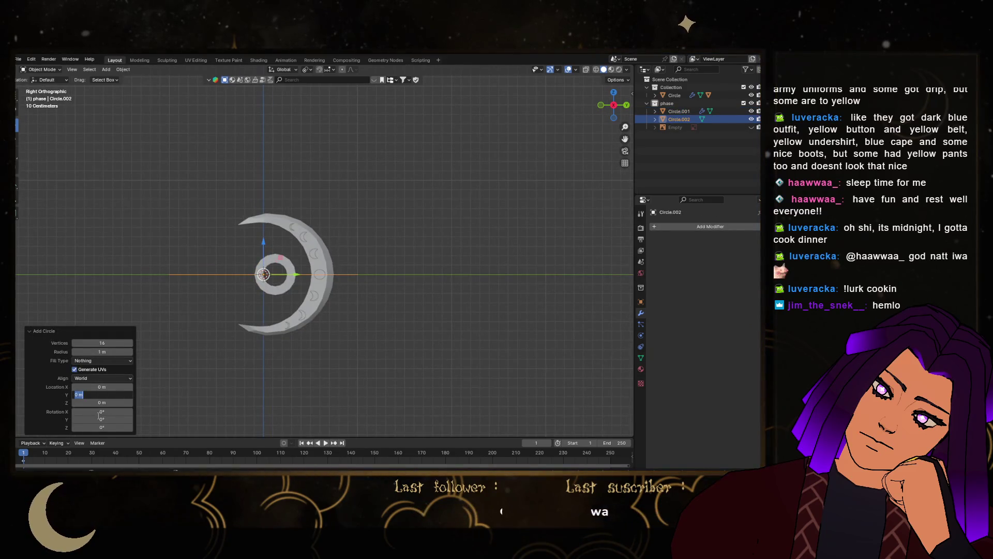
left_click(98, 418)
type("0")
key("Return")
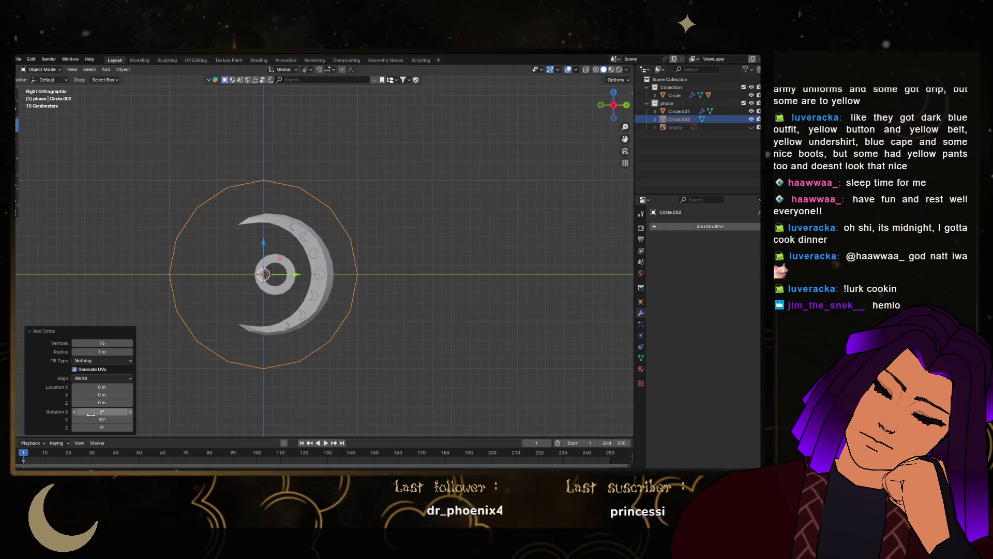
In Edit Mode, flip the circle's right half inward and squash and shift the inner arc into a thin crescent
scroll(339, 256, "up", 4)
scroll(378, 237, "down", 4)
scroll(394, 234, "up", 1)
key("Tab")
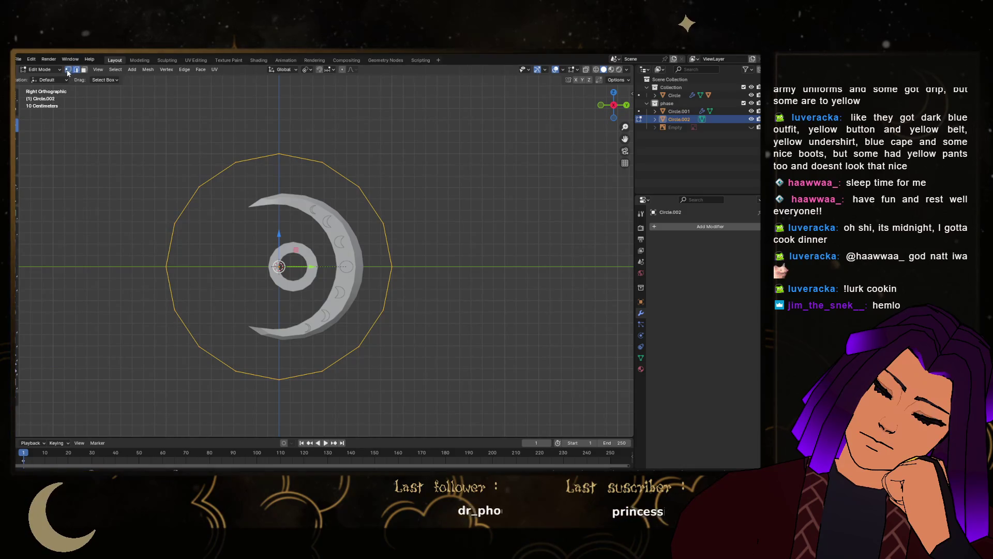
mouse_move(299, 136)
left_mouse_down()
mouse_move(354, 309)
mouse_move(438, 388)
left_mouse_up()
key("s")
key("y")
left_click(510, 270)
key("s")
key("z")
left_click(408, 266)
left_click_drag(394, 267, 277, 265)
key("s")
key("z")
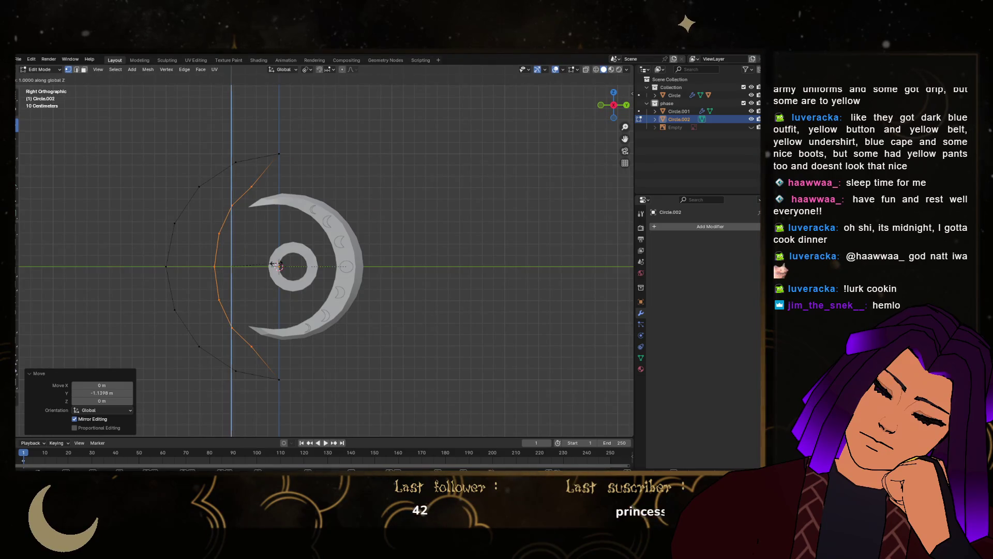
Shift the whole crescent shape right along Y and shrink the object to 0.28
key("Tab")
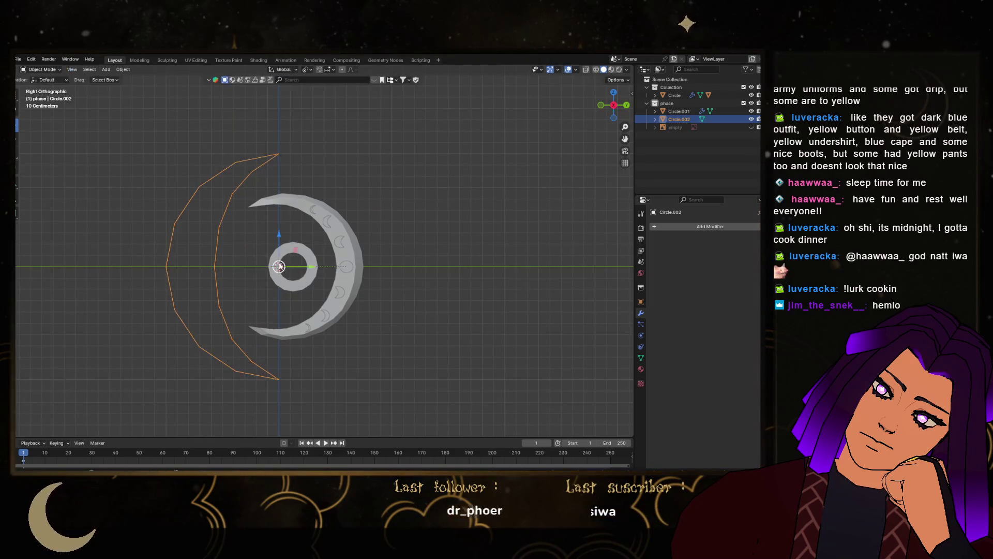
key("Tab")
key("a")
key("g")
key("y")
left_click(356, 267)
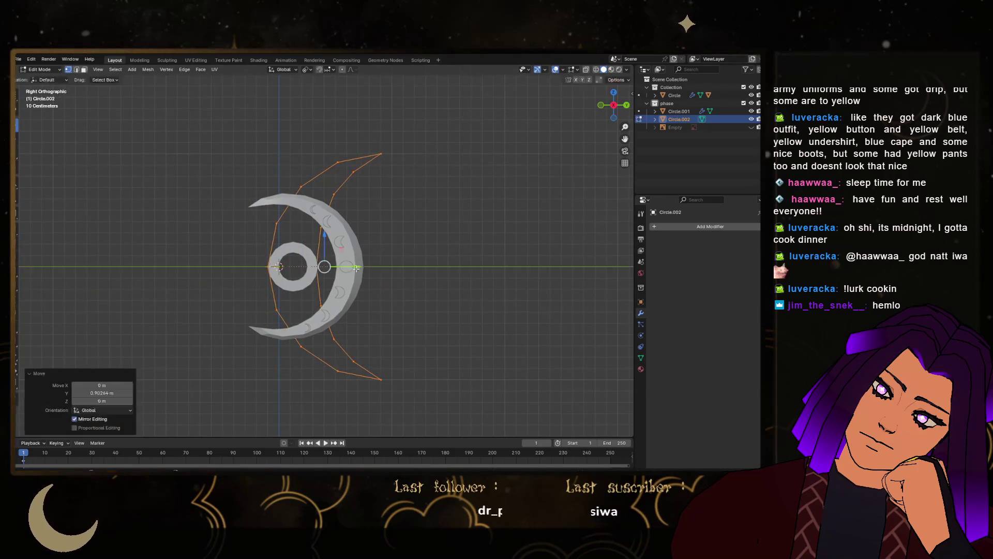
key("Tab")
key("s")
left_click(290, 265)
Resize the small crescent, place it above the ring and tilt it to -67.5°
key("g")
key("y")
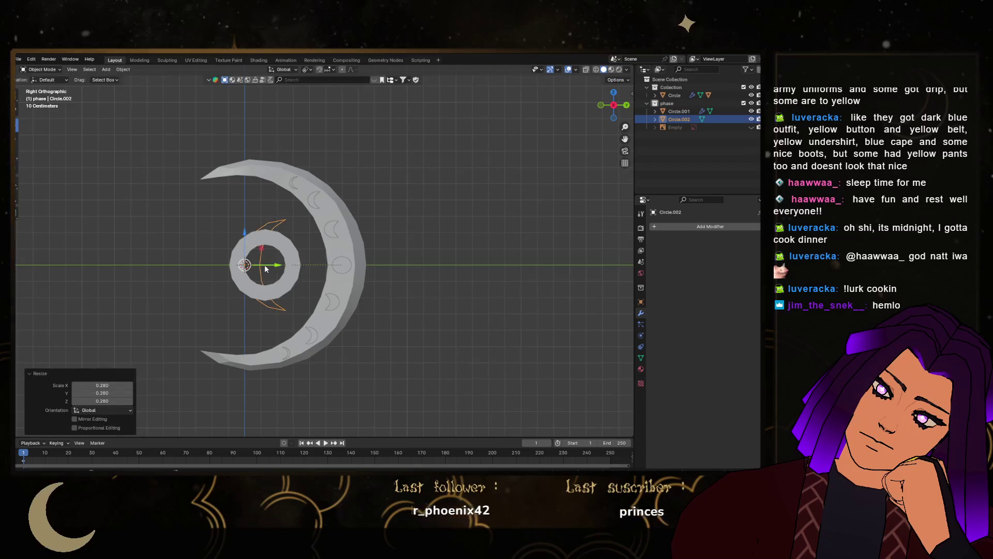
left_click(332, 263)
key("s")
left_click(320, 267)
key("g")
left_click(269, 171)
key("r")
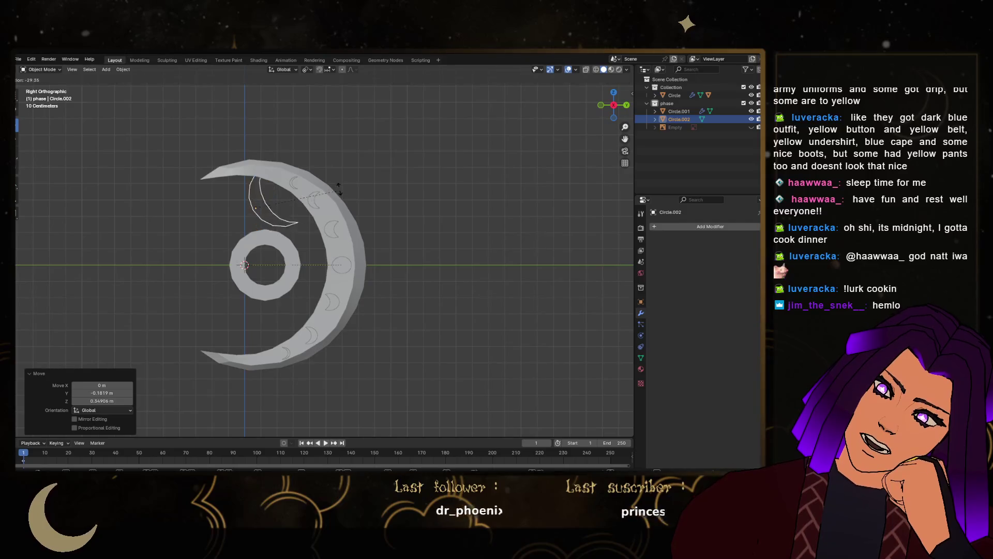
left_click(271, 182)
Enlarge the crescent by 1.11 and lower it onto the ring's top edge
scroll(271, 182, "up", 4)
key("g")
left_click(288, 227)
key("g")
left_click(351, 238)
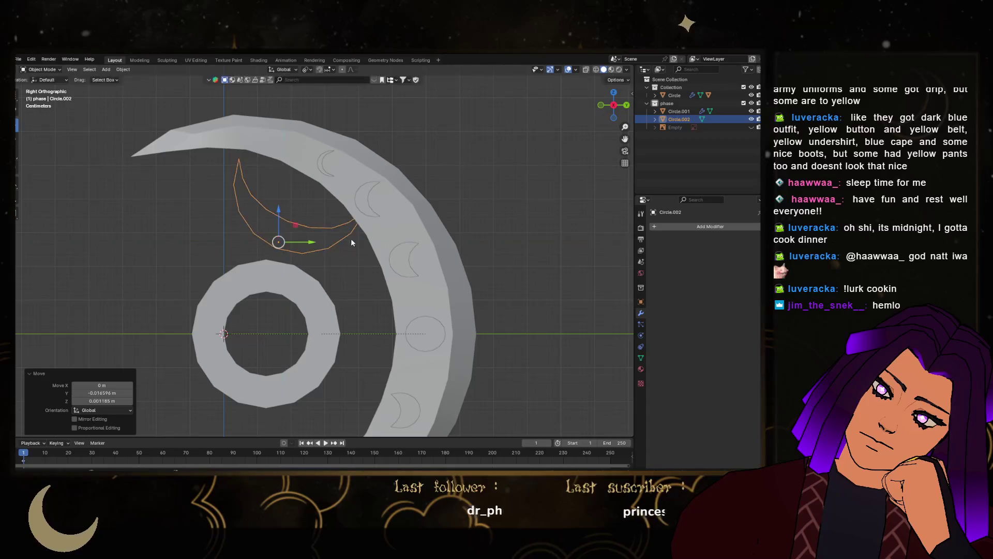
key("s")
left_click(367, 238)
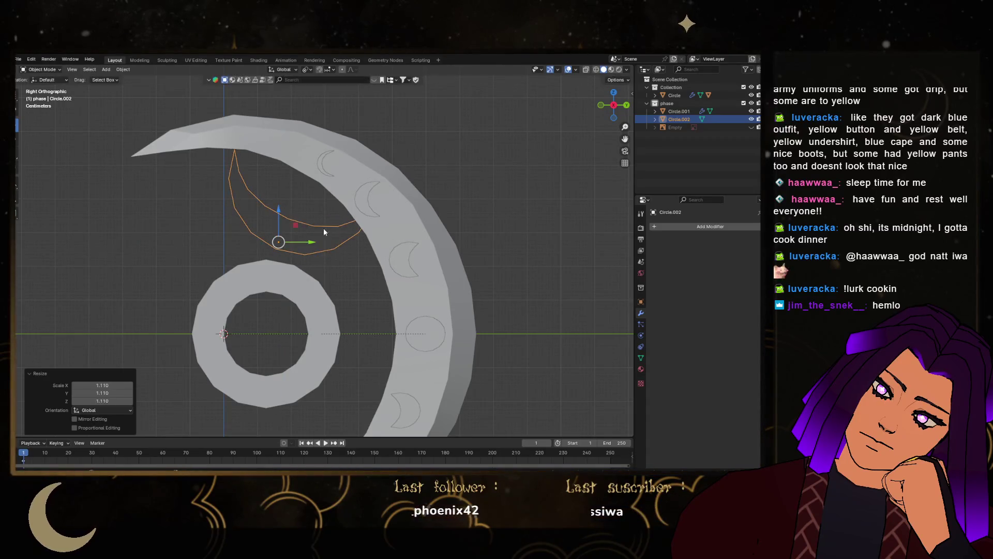
key("g")
key("shift+x")
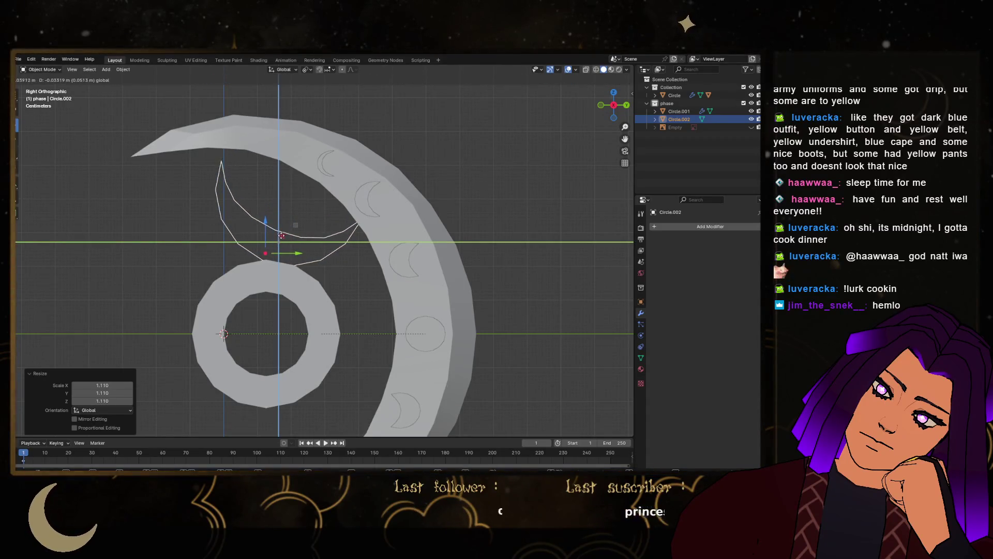
left_click(286, 236)
In Edit Mode, select the crescent's bottom tip vertex
key("Tab")
scroll(282, 235, "up", 6)
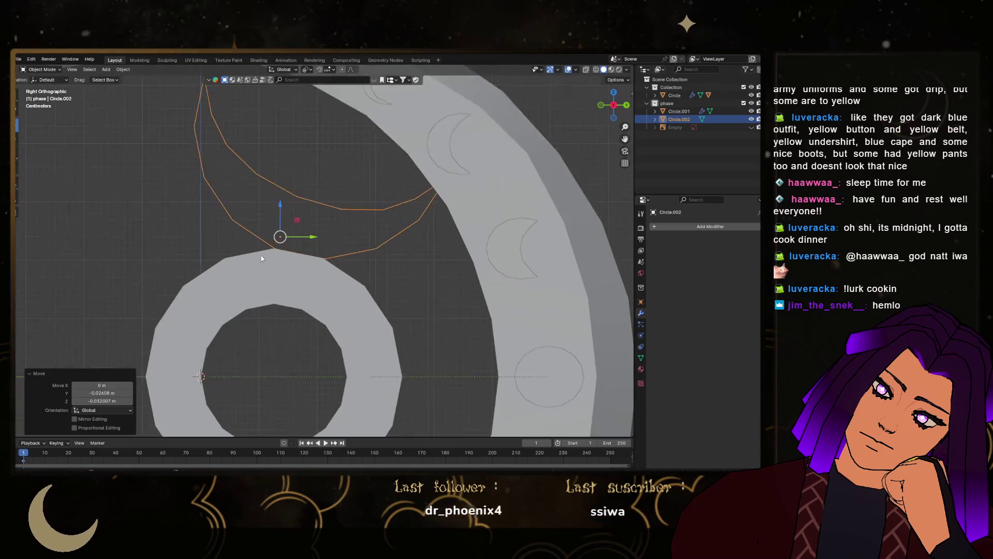
left_click(274, 265)
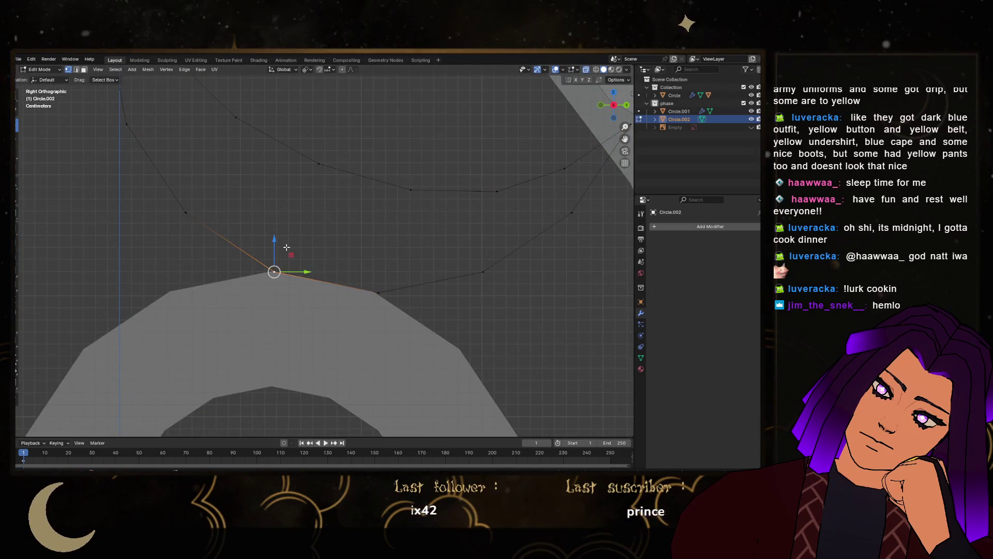
Snap the 3D cursor to the crescent's bottom tip and set the origin there
key("shift+s")
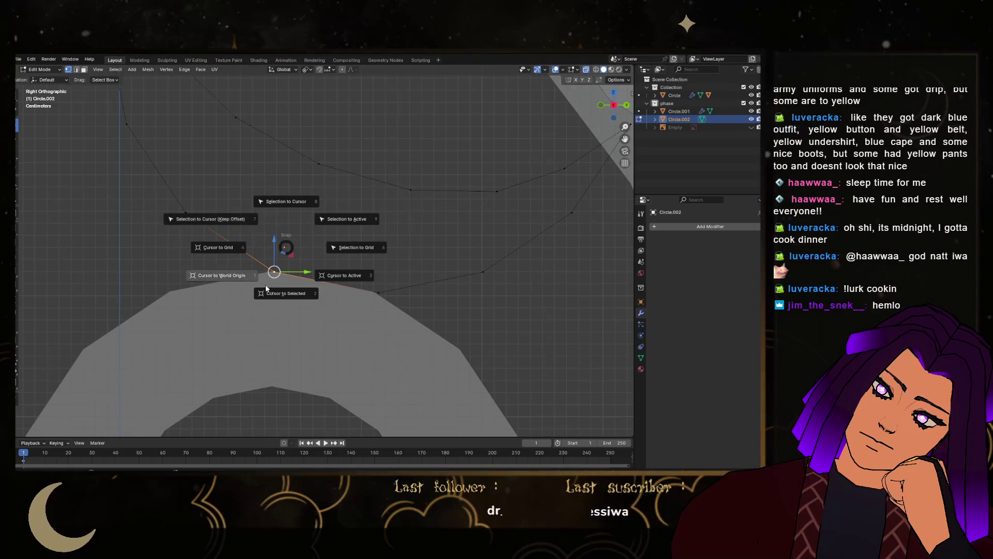
left_click(280, 297)
key("Tab")
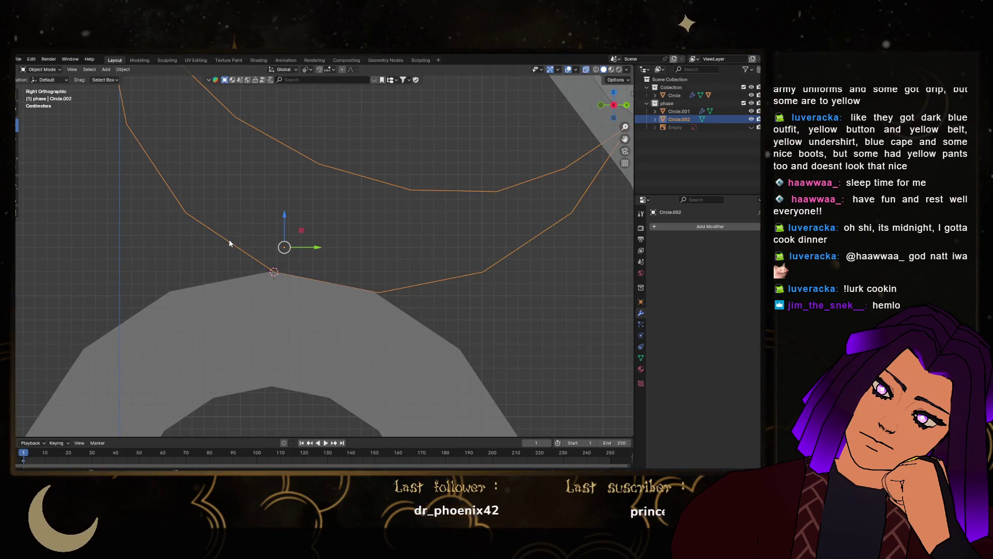
right_click(229, 240)
mouse_move(214, 272)
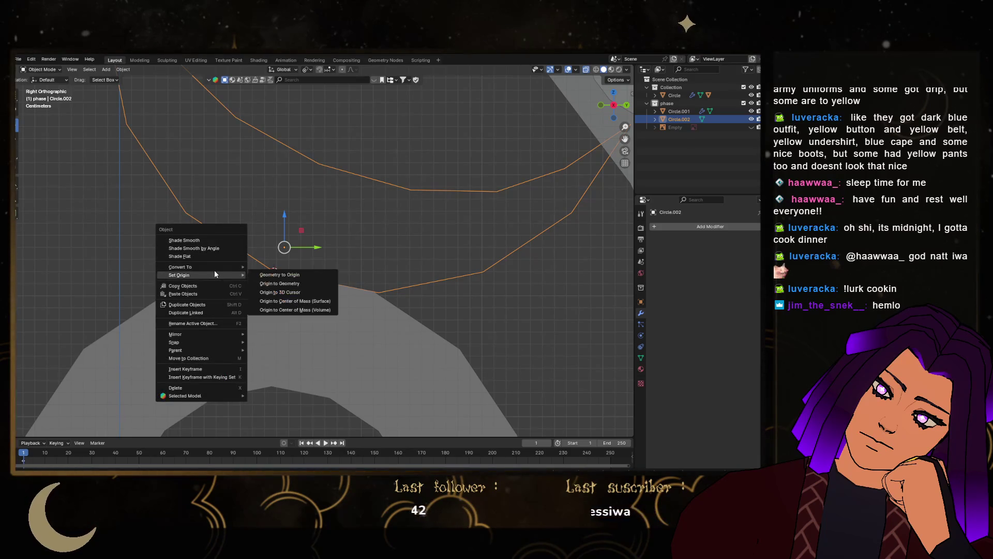
left_click(268, 293)
scroll(337, 263, "down", 3)
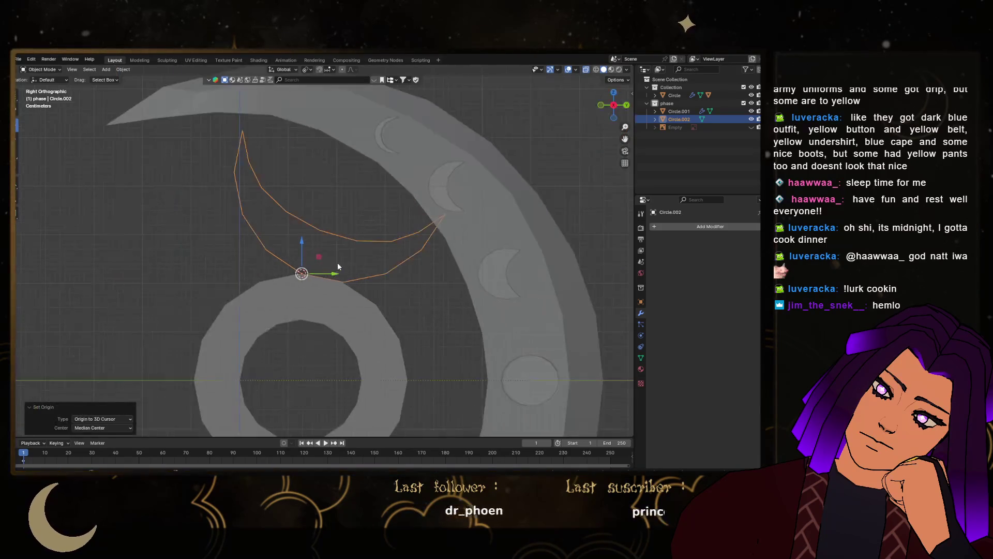
scroll(250, 277, "up", 2)
left_click(17, 138)
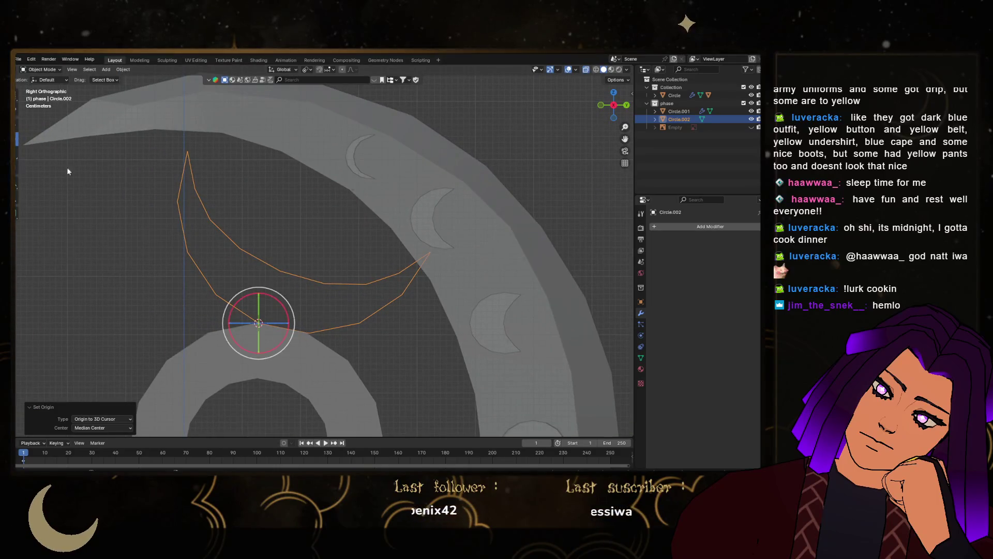
Undo a trial rotation and nudge the crescent into place on the ring
mouse_move(277, 317)
left_mouse_down()
mouse_move(315, 306)
mouse_move(309, 252)
mouse_move(368, 264)
mouse_move(402, 288)
mouse_move(365, 238)
mouse_move(394, 255)
mouse_move(399, 271)
mouse_move(327, 204)
mouse_move(390, 267)
mouse_move(399, 261)
mouse_move(333, 211)
mouse_move(328, 217)
left_mouse_up()
key("ctrl+z")
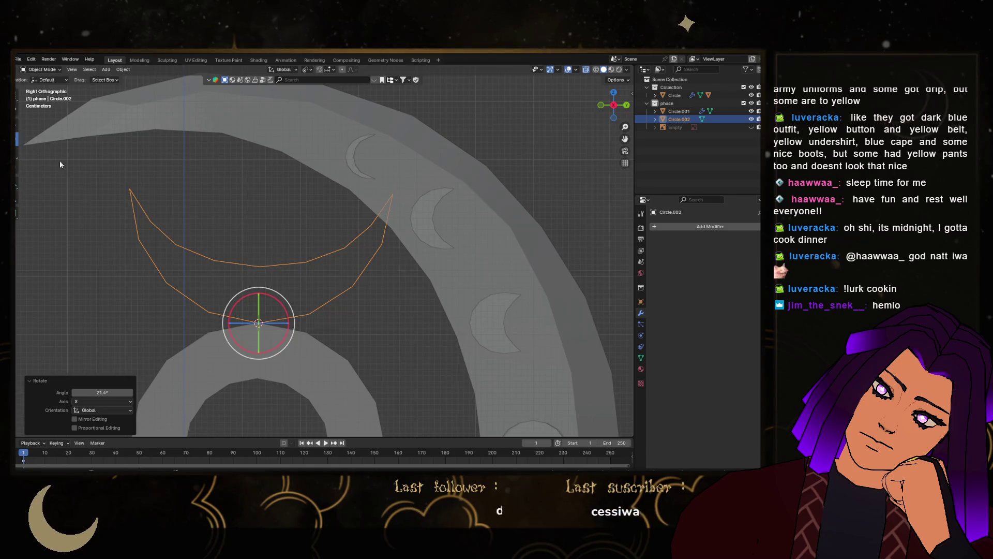
left_click(16, 127)
mouse_move(275, 323)
left_mouse_down()
mouse_move(249, 322)
mouse_move(232, 305)
mouse_move(242, 307)
left_mouse_up()
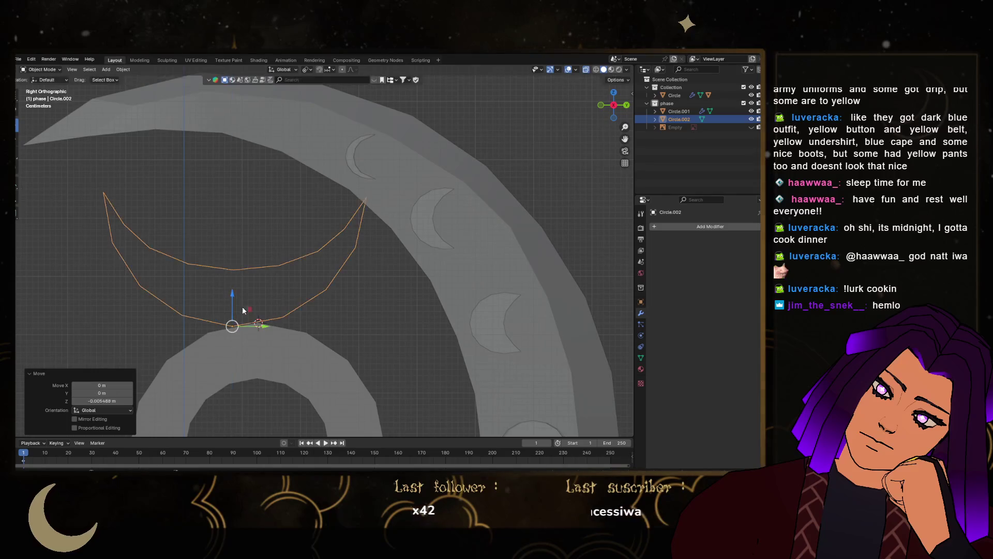
scroll(254, 327, "up", 3)
scroll(274, 324, "down", 4)
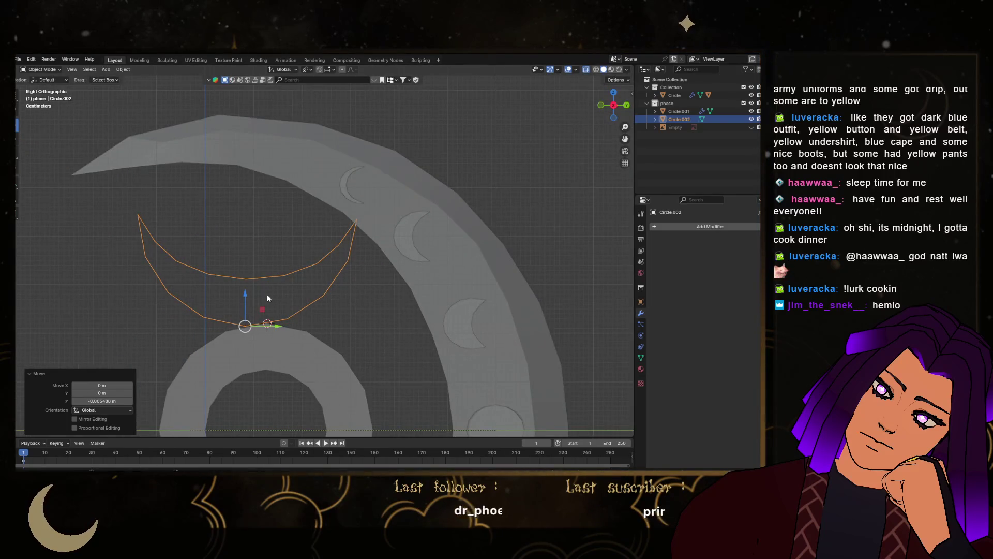
scroll(268, 295, "down", 2)
mouse_move(273, 305)
left_mouse_down()
mouse_move(283, 288)
mouse_move(261, 294)
mouse_move(298, 309)
left_mouse_up()
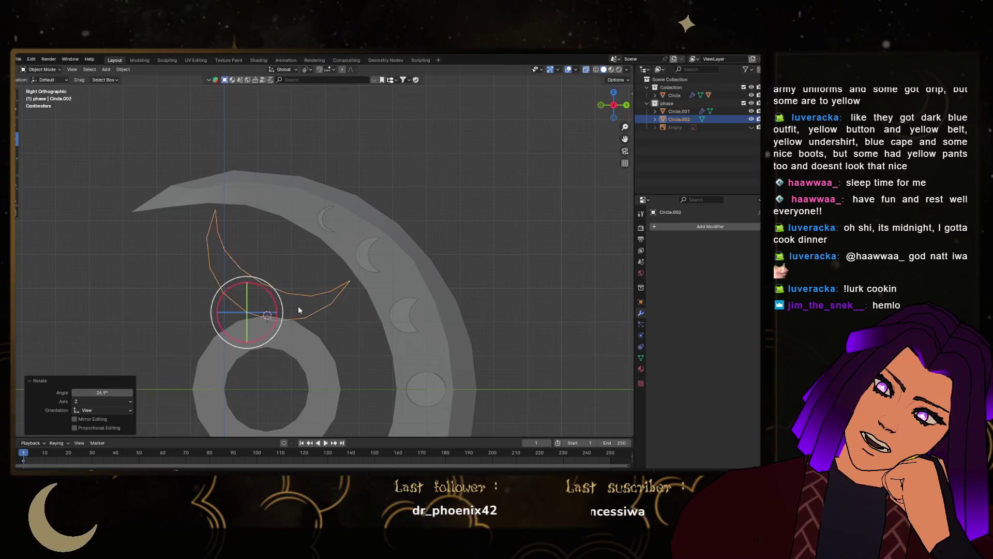
scroll(284, 300, "up", 1)
key("g")
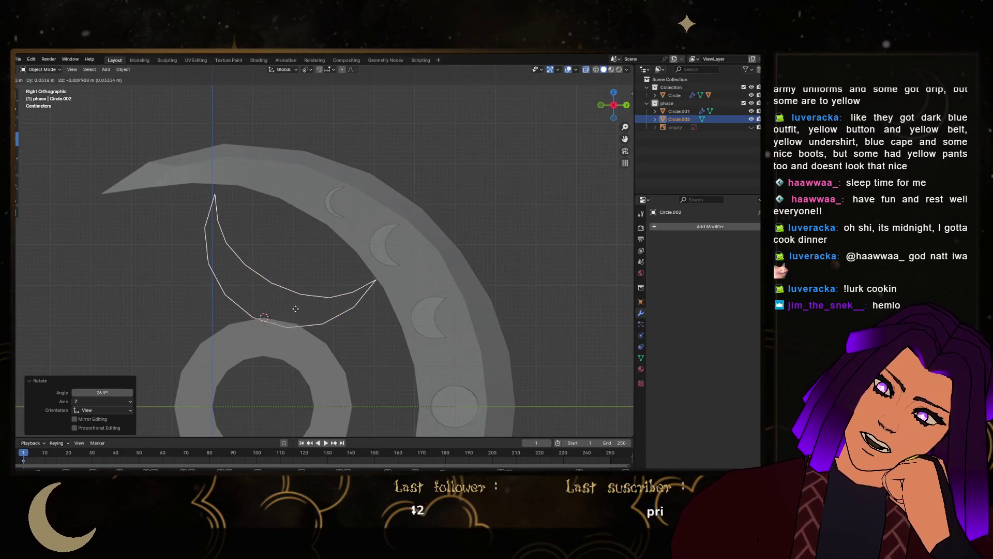
left_click(297, 309)
Tilt the crescent -6.45° on X about its tip and enlarge it to 1.057
left_click_drag(284, 310, 320, 308)
key("s")
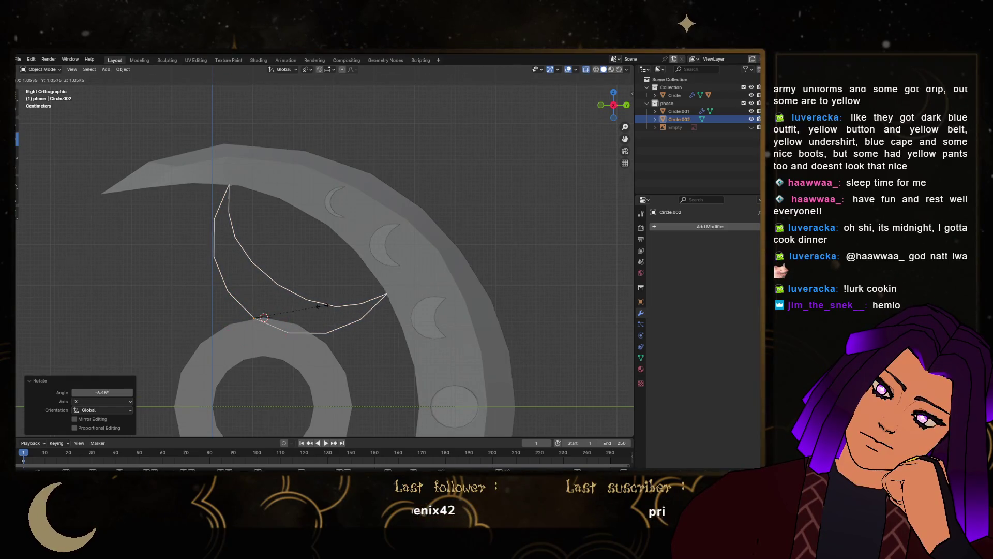
left_click(322, 305)
scroll(321, 289, "down", 3)
scroll(321, 284, "up", 2)
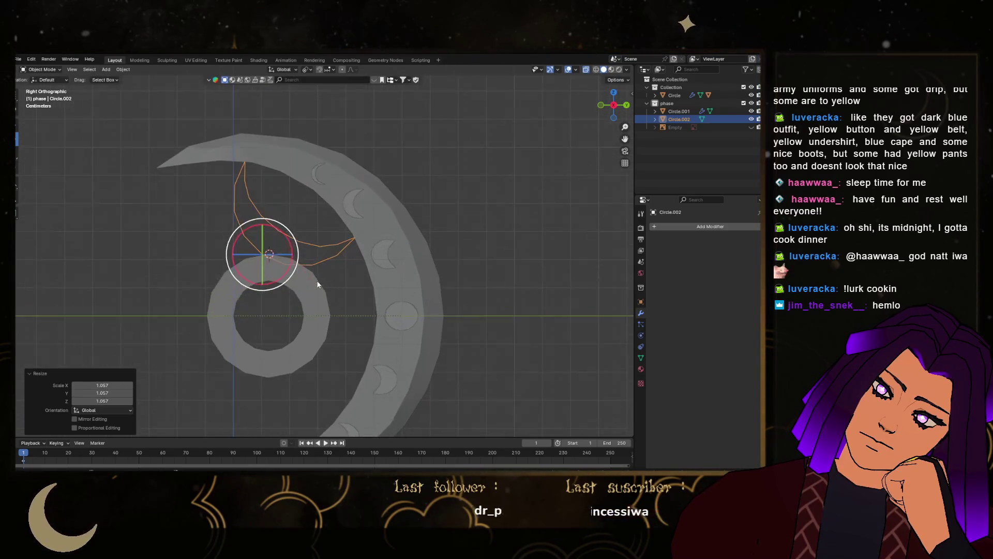
scroll(319, 283, "up", 1)
left_click(300, 284)
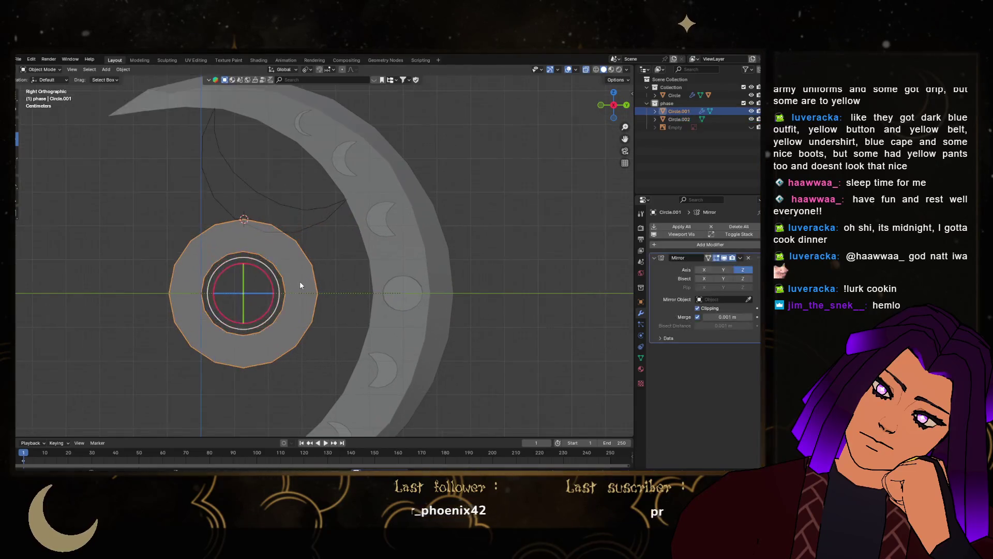
Shift the central ring left to -0.0759 m on Y
key("shift+space")
key("g")
mouse_move(273, 296)
left_mouse_down()
mouse_move(252, 291)
mouse_move(249, 227)
left_mouse_up()
scroll(250, 230, "up", 3)
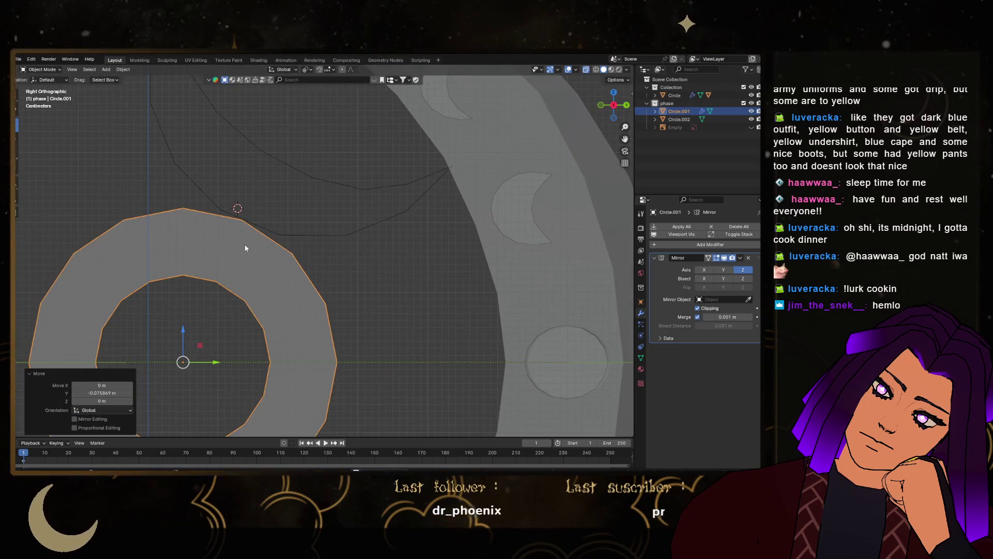
scroll(248, 259, "down", 2)
scroll(259, 293, "up", 1)
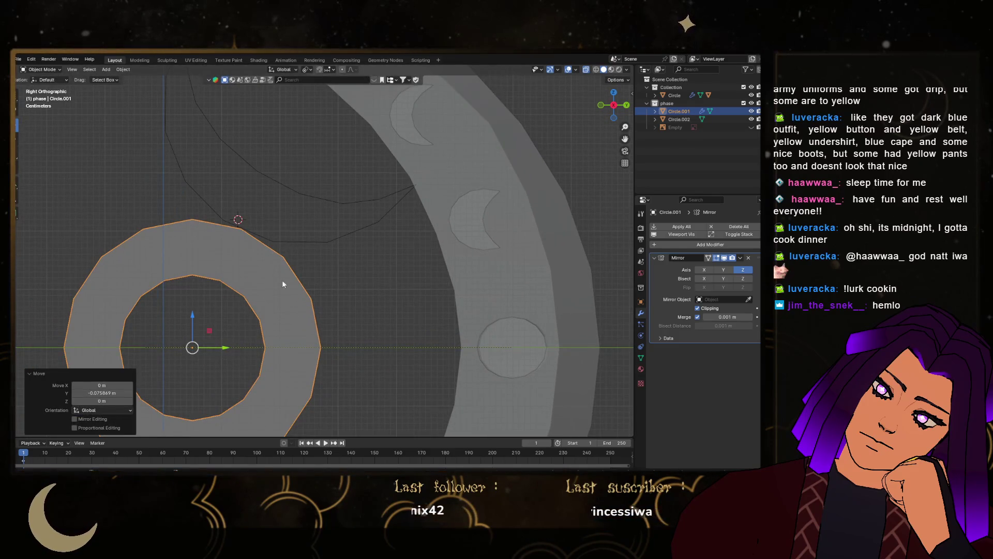
Select the small crescent and move its vertices along X in Edit Mode
left_click(305, 242)
mouse_move(304, 242)
middle_mouse_down()
mouse_move(281, 258)
mouse_move(349, 259)
mouse_move(336, 226)
mouse_move(349, 231)
middle_mouse_up()
key("Tab")
key("g")
key("x")
left_click(359, 232)
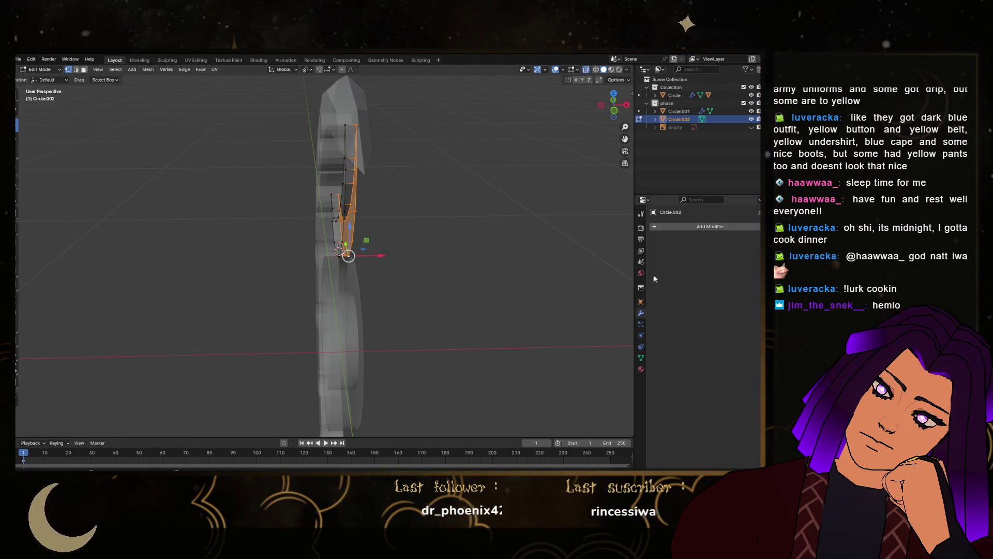
Add a Mirror modifier to the crescent, with Z mirroring on and Y mirroring off
left_click(673, 226)
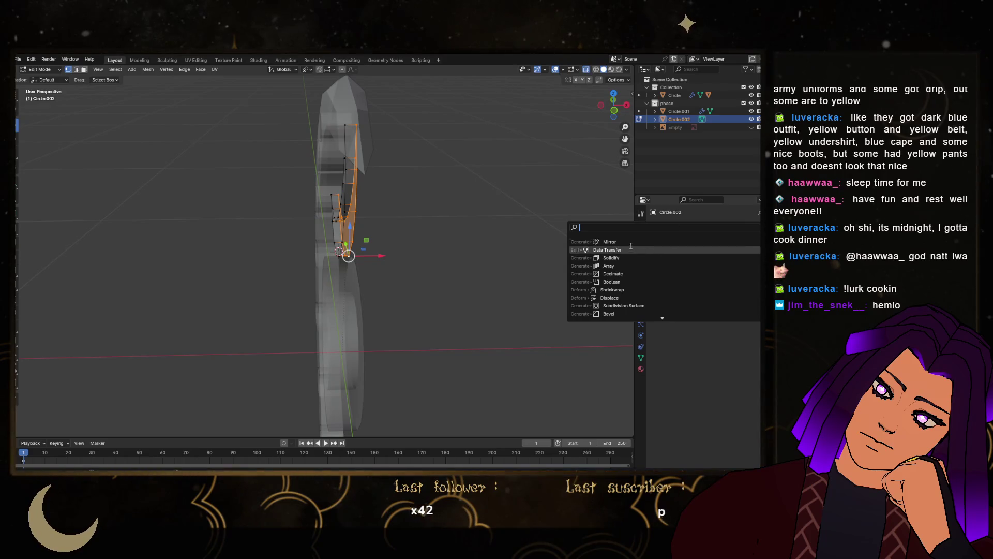
left_click(632, 242)
middle_click_drag(393, 269, 421, 285)
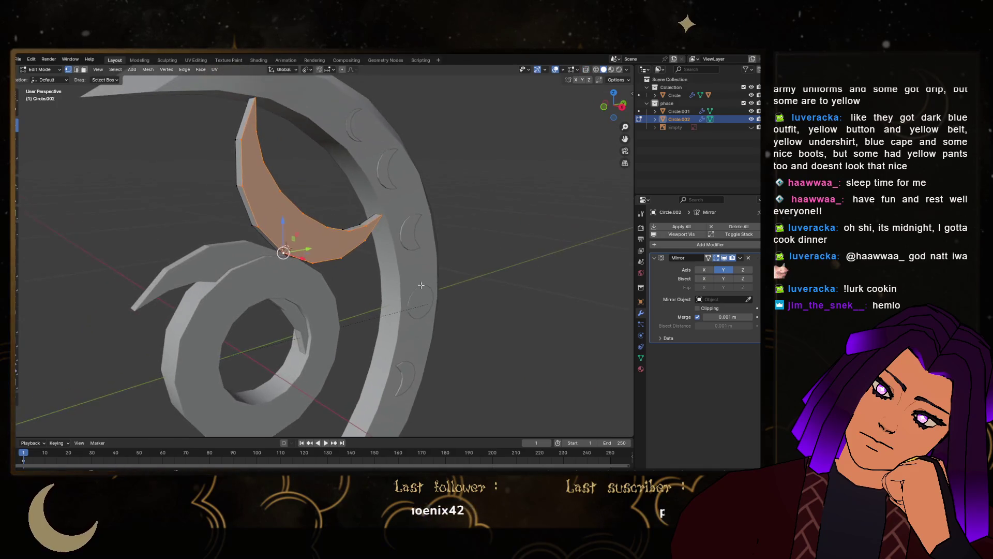
left_click(723, 270)
left_click(737, 271)
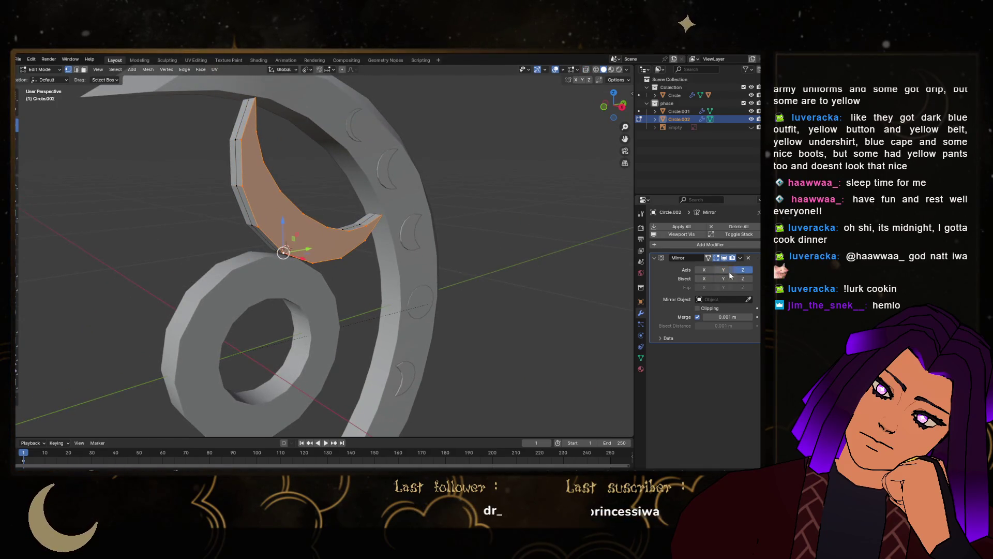
middle_click_drag(424, 269, 452, 247)
key("Tab")
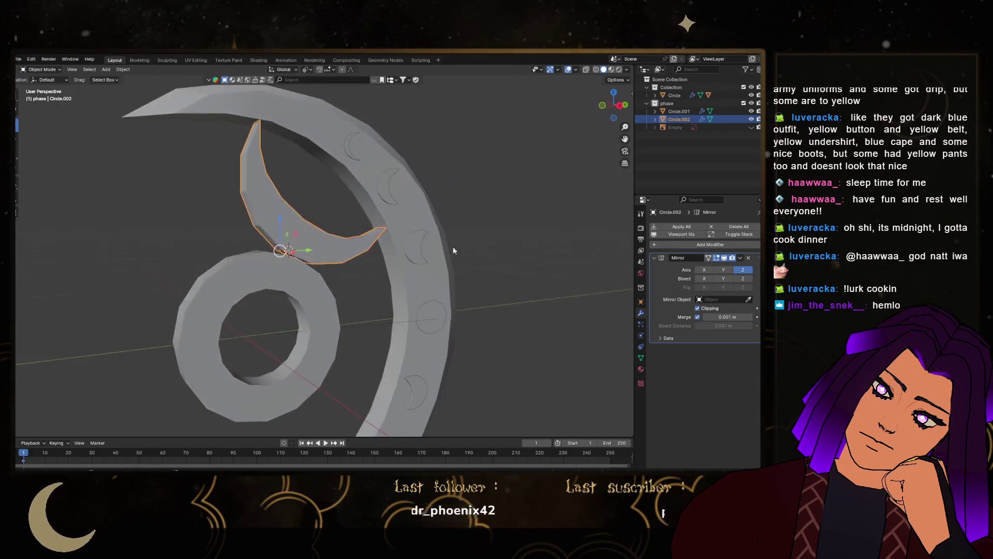
Add a second Mirror modifier with Circle.001 as mirror object, creating a crescent below the ring
left_click(670, 244)
left_click(621, 290)
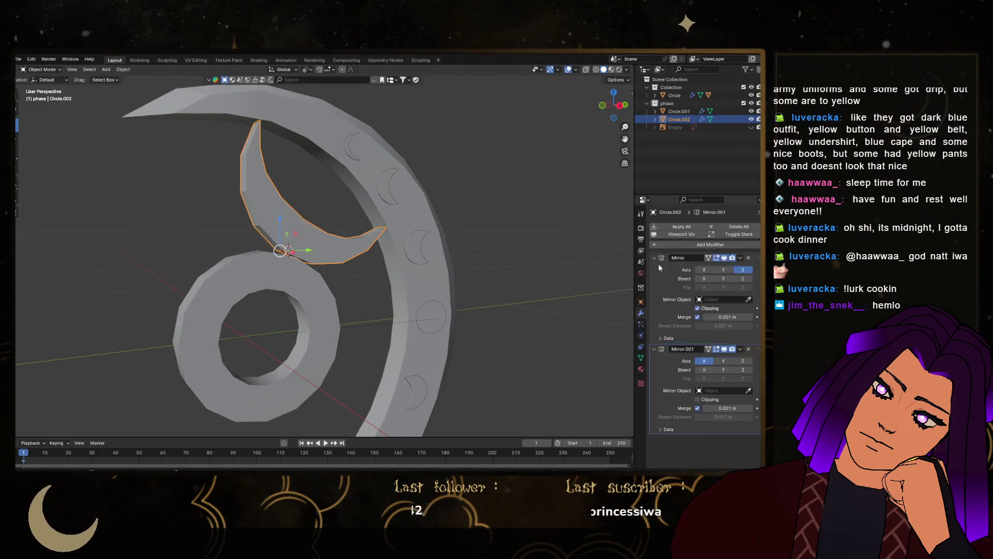
left_click(383, 274)
scroll(351, 293, "down", 3)
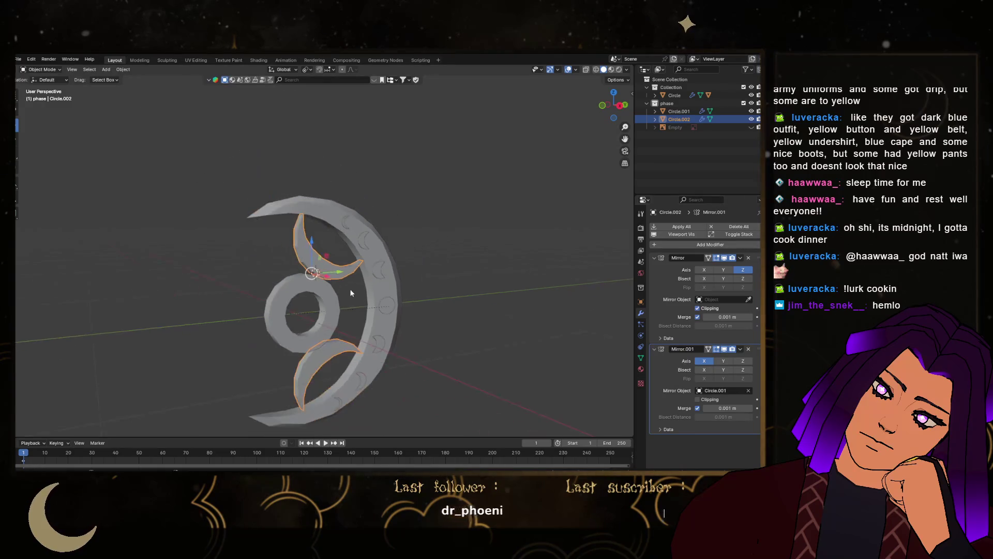
left_click(513, 323)
mouse_move(512, 321)
middle_mouse_down()
mouse_move(376, 295)
mouse_move(206, 310)
mouse_move(171, 228)
mouse_move(113, 284)
mouse_move(394, 318)
mouse_move(374, 257)
middle_mouse_up()
scroll(344, 319, "up", 5)
mouse_move(344, 320)
middle_mouse_down()
mouse_move(415, 369)
mouse_move(367, 345)
mouse_move(361, 241)
mouse_move(317, 247)
middle_mouse_up()
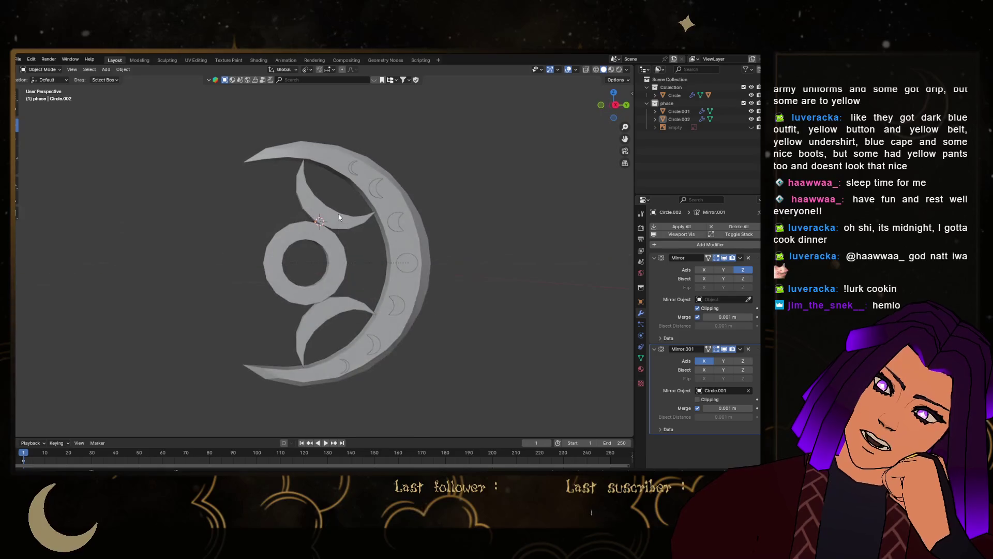
left_click(317, 248)
scroll(316, 248, "up", 6)
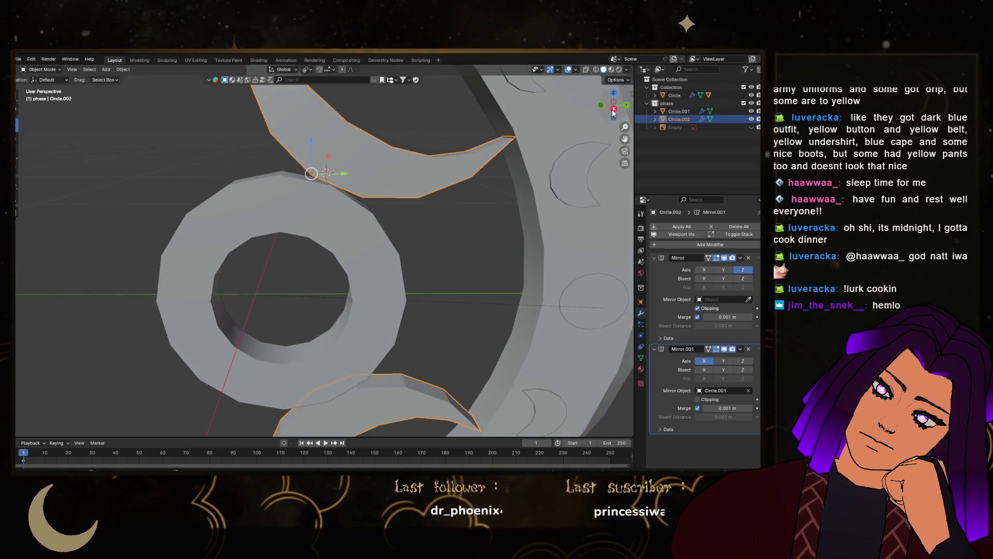
In Right view, slightly rotate and reposition the Circle.002 crescent, then orbit to check it
left_click(613, 109)
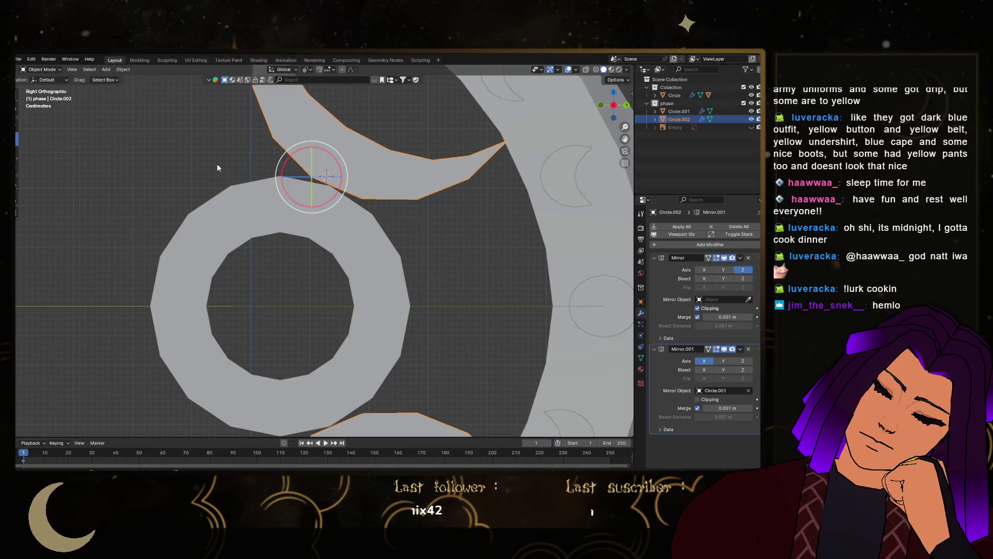
key("r")
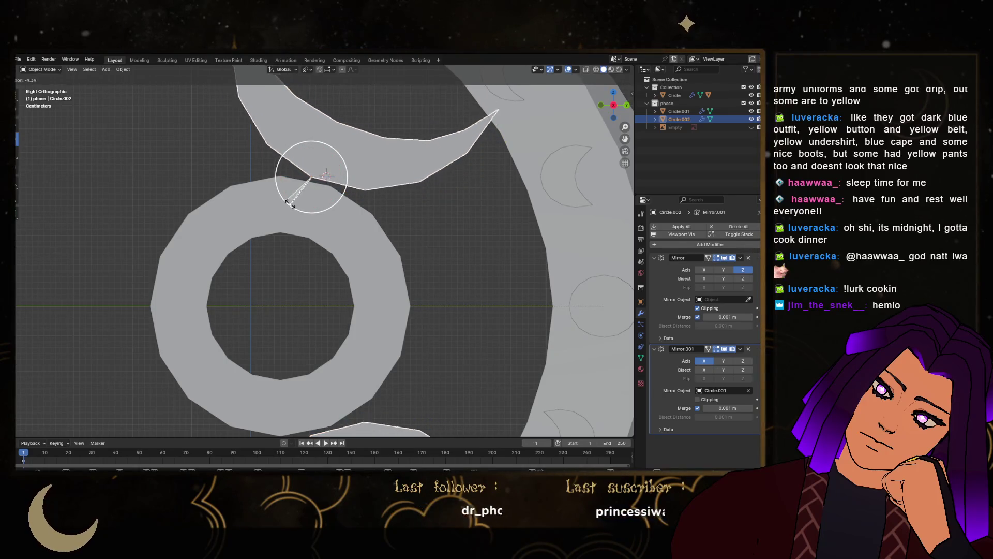
left_click(285, 195)
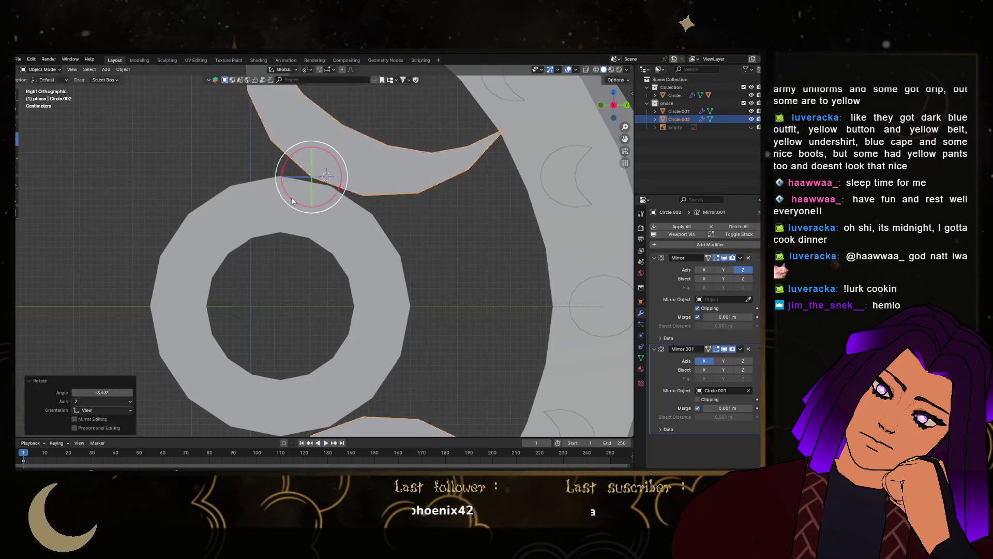
key("g")
left_click(294, 198)
mouse_move(294, 196)
middle_mouse_down()
mouse_move(400, 212)
mouse_move(238, 166)
mouse_move(253, 233)
mouse_move(304, 312)
mouse_move(372, 263)
mouse_move(379, 269)
mouse_move(384, 207)
middle_mouse_up()
key("Tab")
key("Tab")
scroll(237, 165, "down", 3)
scroll(237, 164, "up", 4)
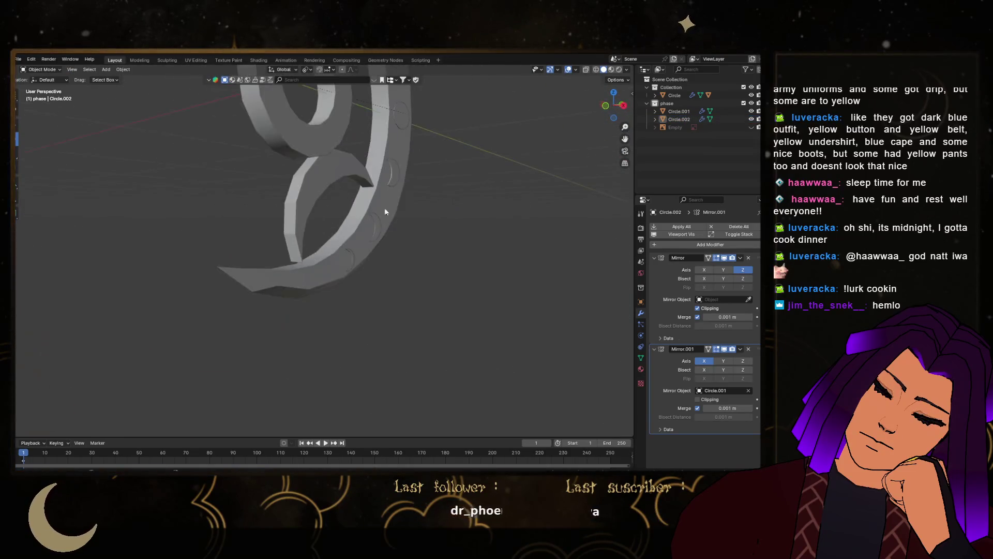
mouse_move(626, 114)
middle_mouse_down()
mouse_move(404, 300)
mouse_move(517, 195)
mouse_move(497, 210)
mouse_move(435, 129)
mouse_move(397, 262)
mouse_move(419, 277)
middle_mouse_up()
Slightly enlarge, tilt and then shrink the crescent spike in Right view
left_click(624, 110)
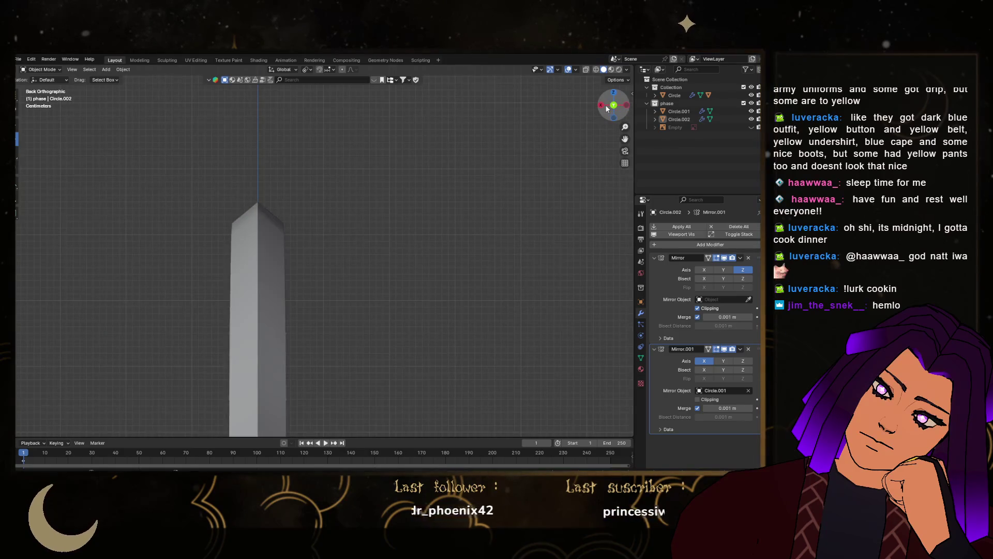
left_click(601, 106)
scroll(333, 302, "up", 3)
left_click(376, 312)
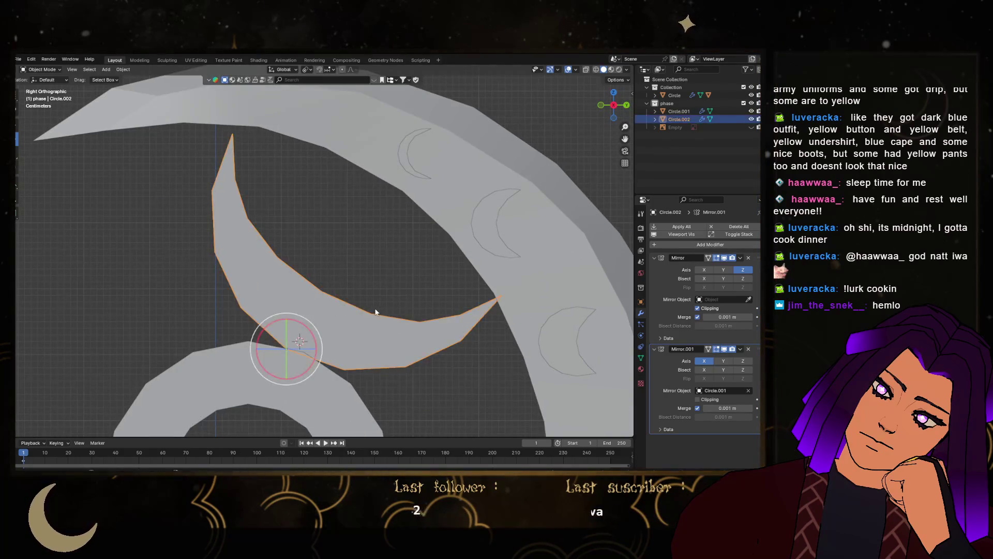
key("s")
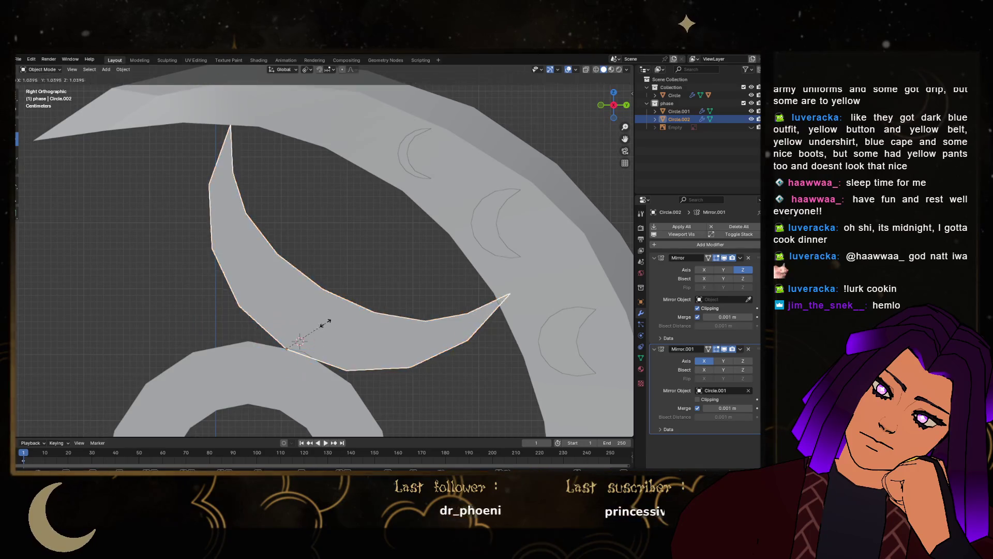
left_click(312, 332)
key("r")
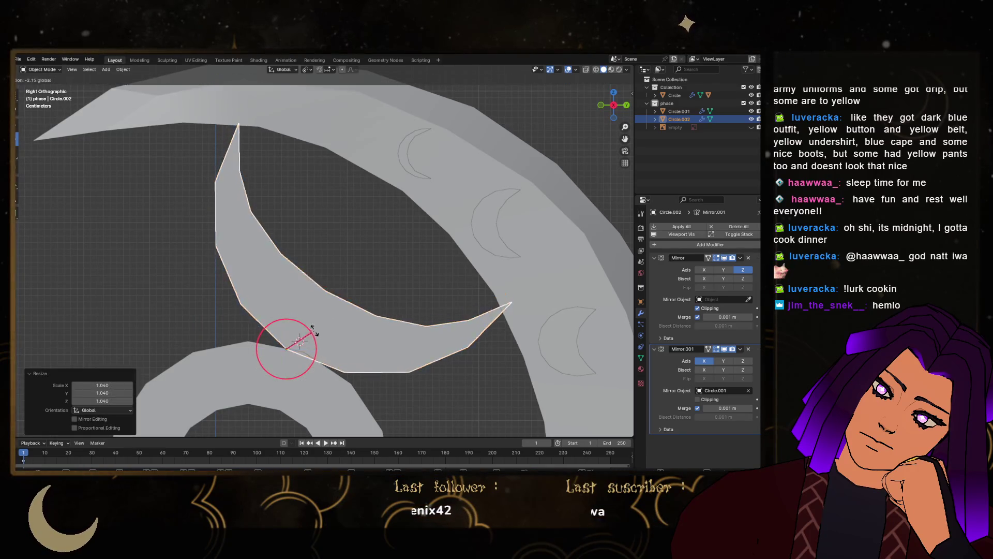
left_click(312, 333)
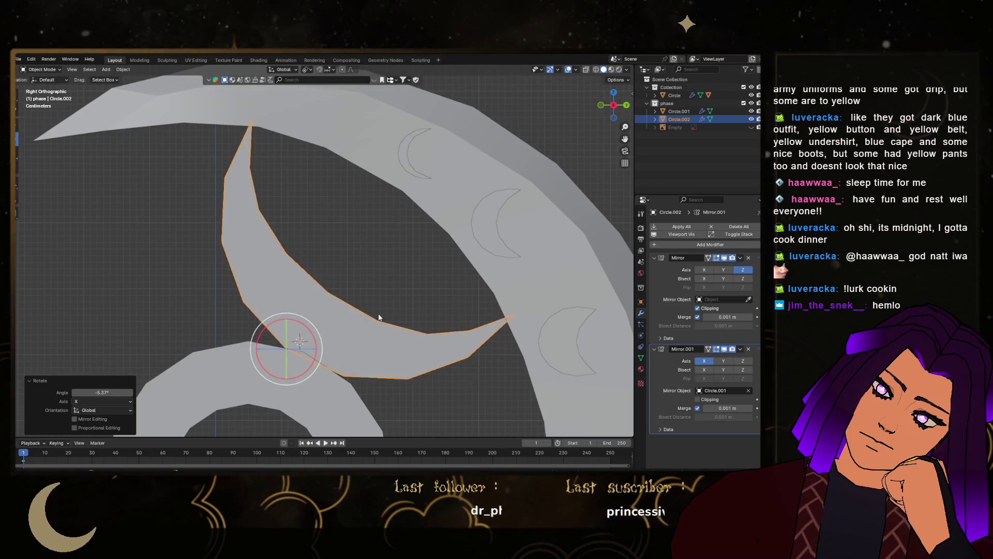
key("s")
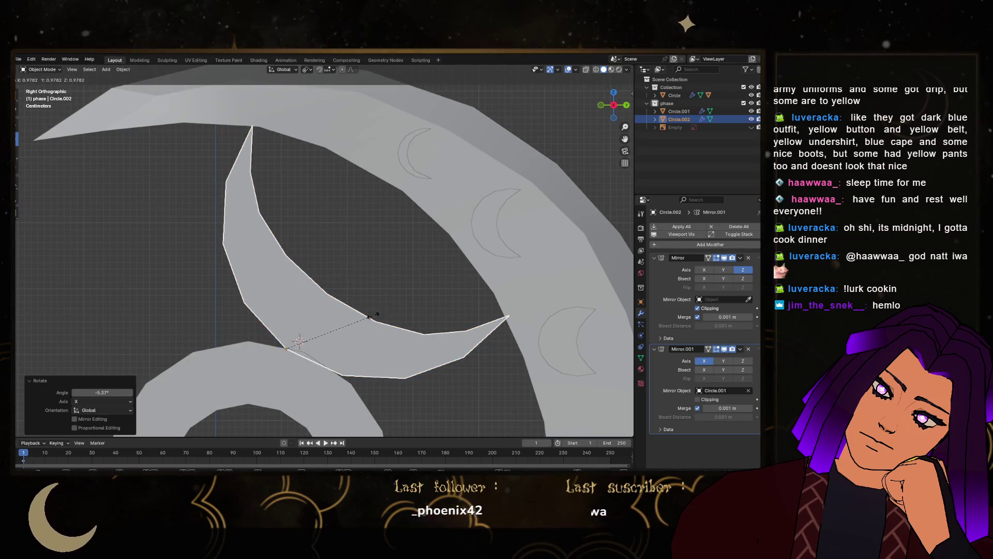
left_click(369, 317)
mouse_move(370, 317)
middle_mouse_down()
mouse_move(461, 281)
mouse_move(409, 201)
mouse_move(395, 257)
mouse_move(184, 193)
mouse_move(138, 220)
mouse_move(241, 234)
mouse_move(375, 273)
mouse_move(319, 334)
mouse_move(250, 285)
mouse_move(303, 317)
mouse_move(332, 300)
middle_mouse_up()
Tilt the crescent slightly around the X axis in Right view, then deselect it
left_click(620, 109)
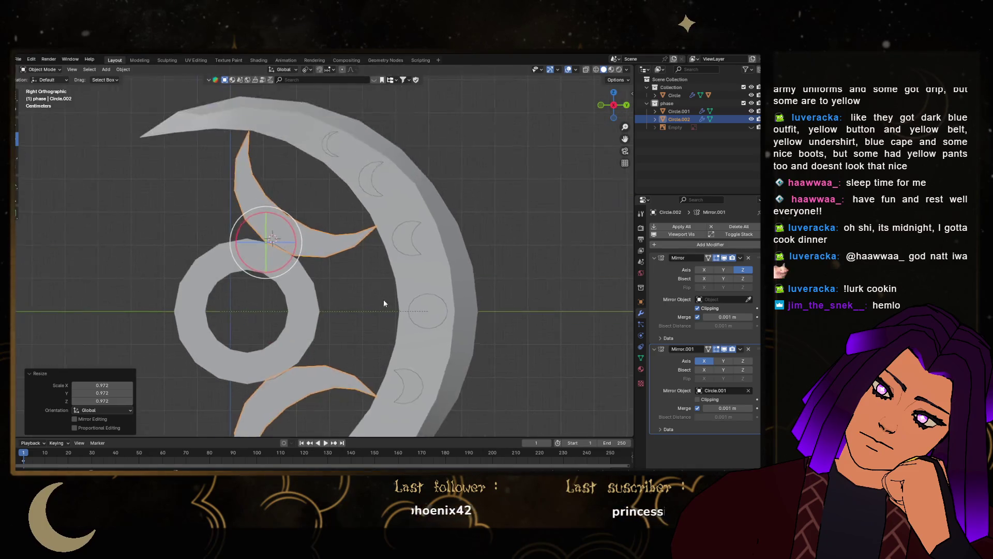
scroll(336, 206, "up", 5)
mouse_move(190, 303)
left_mouse_down()
mouse_move(198, 286)
mouse_move(280, 291)
left_mouse_up()
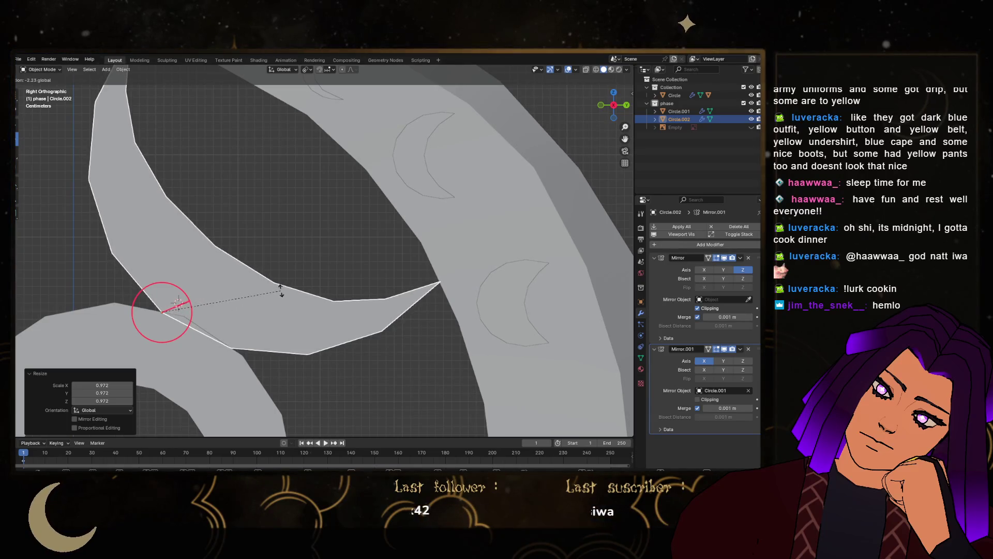
left_click(280, 291)
scroll(310, 279, "down", 8)
left_click(315, 270)
Orbit around the emblem to check how the crescents sit against the ring
mouse_move(315, 270)
middle_mouse_down()
mouse_move(502, 272)
mouse_move(459, 243)
mouse_move(268, 241)
mouse_move(298, 202)
mouse_move(356, 221)
mouse_move(337, 241)
mouse_move(449, 232)
middle_mouse_up()
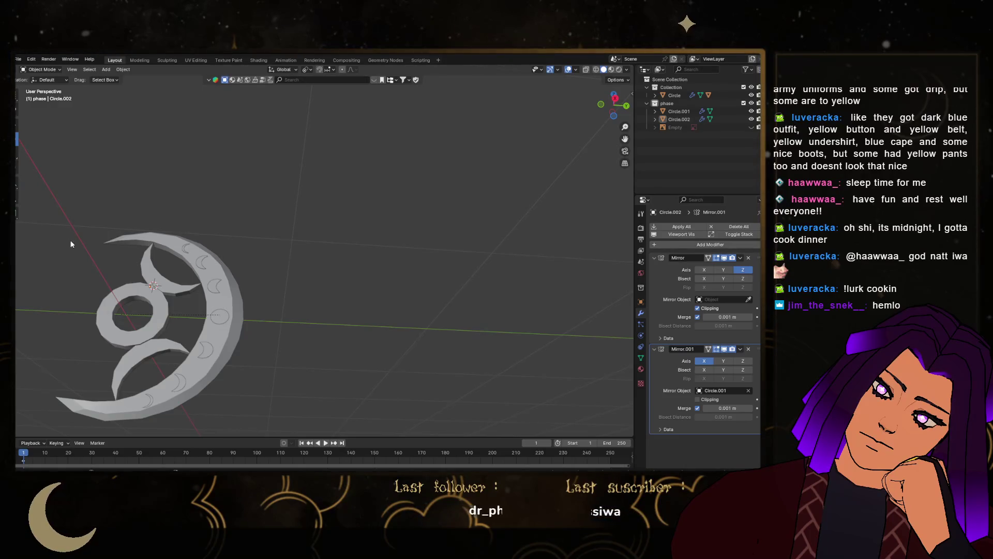
scroll(71, 244, "up", 3)
mouse_move(70, 243)
middle_mouse_down()
mouse_move(282, 371)
mouse_move(150, 359)
mouse_move(364, 344)
mouse_move(327, 299)
middle_mouse_up()
scroll(149, 359, "down", 2)
mouse_move(296, 329)
middle_mouse_down()
mouse_move(355, 310)
mouse_move(312, 317)
middle_mouse_up()
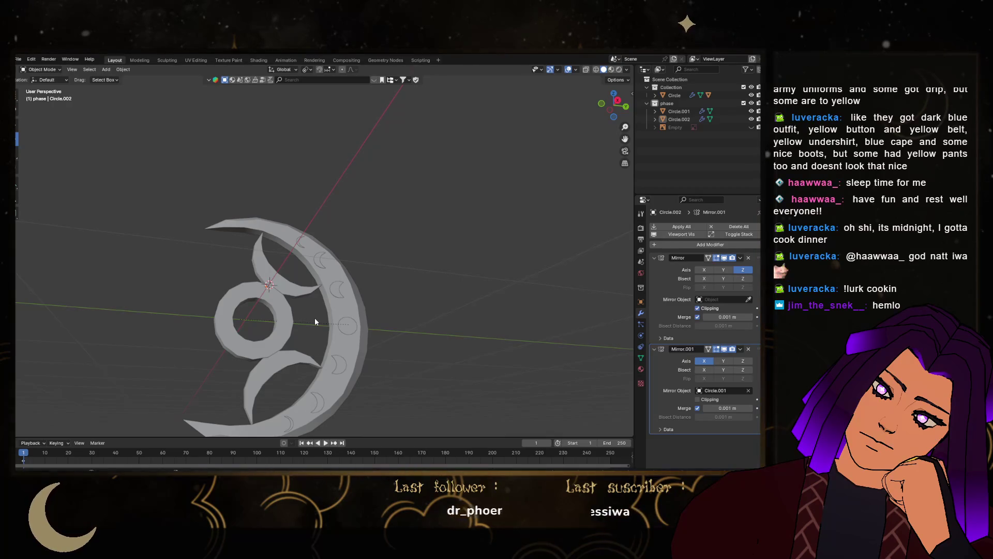
Move Circle.001 and Circle.002 into Collection, then delete the phase collection and the leftover Empty
left_click(675, 114, "ctrl")
mouse_move(672, 116)
left_mouse_down()
mouse_move(691, 77)
mouse_move(674, 88)
left_mouse_up()
left_click(698, 119)
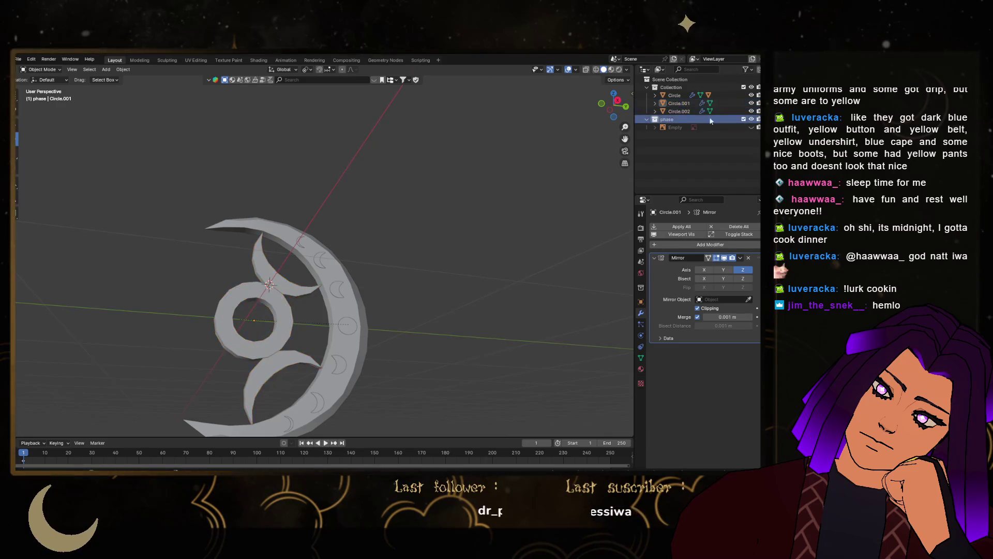
right_click(698, 119)
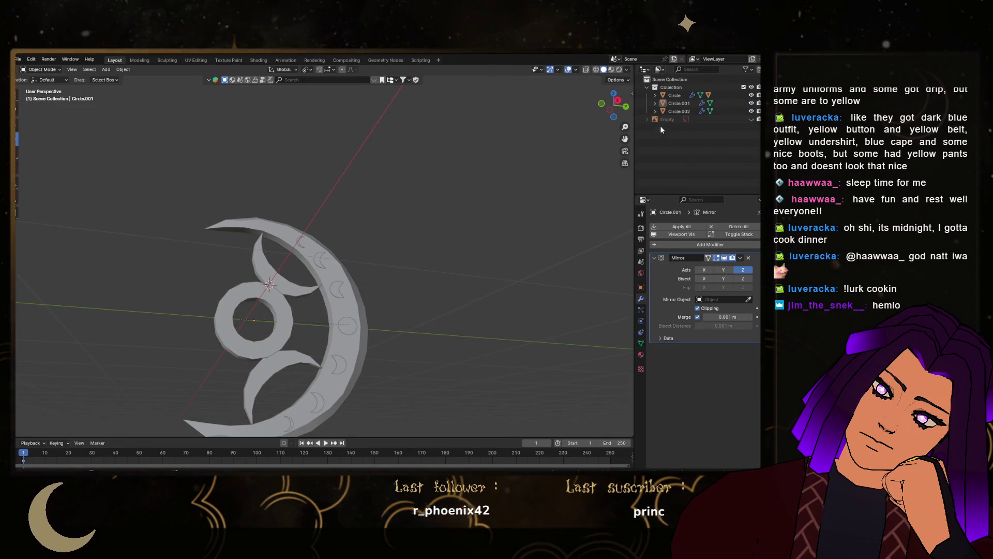
left_click(662, 122)
right_click(663, 121)
left_click(643, 141)
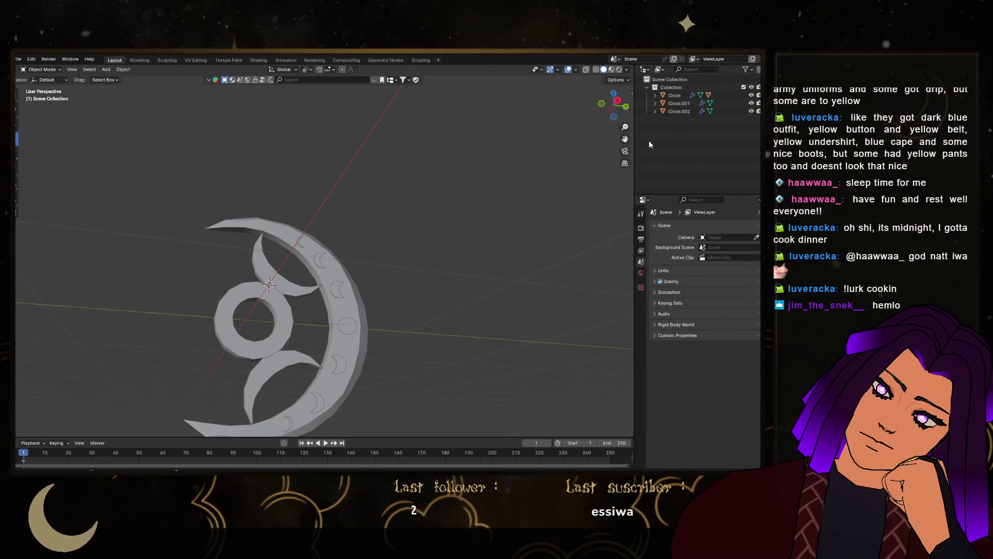
Make Collection the active collection and switch to Right view
left_click(671, 95)
left_click(674, 88)
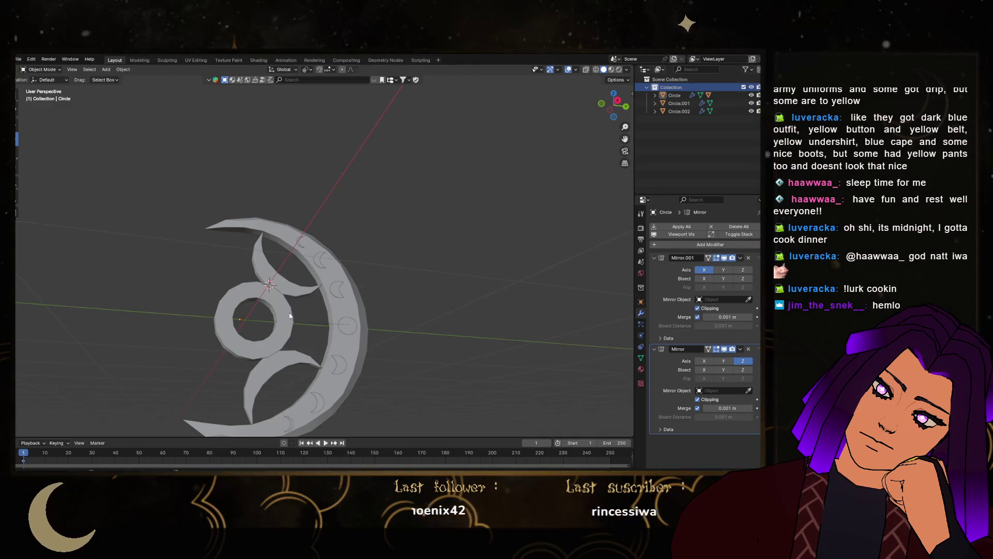
left_click(617, 101)
Duplicate the crescent spikes in place as Circle.003 without its second mirror, hide the original, and rotate the copy
left_click(298, 281)
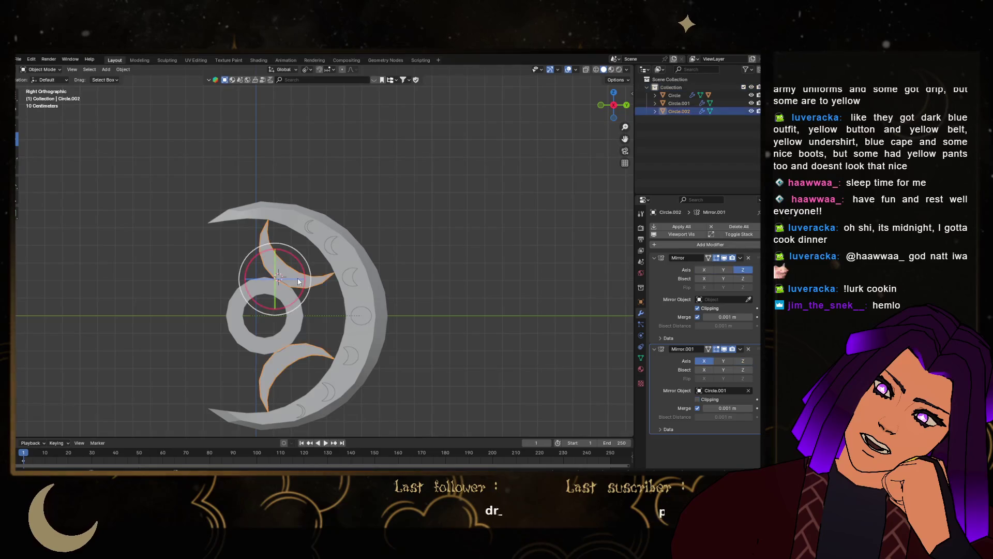
key("shift+d")
right_click(297, 278)
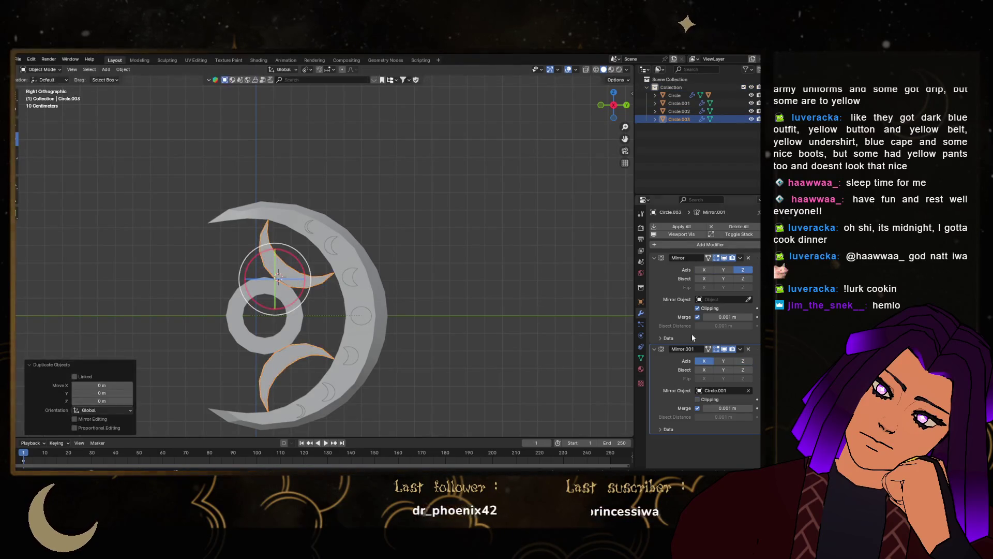
left_click(753, 348)
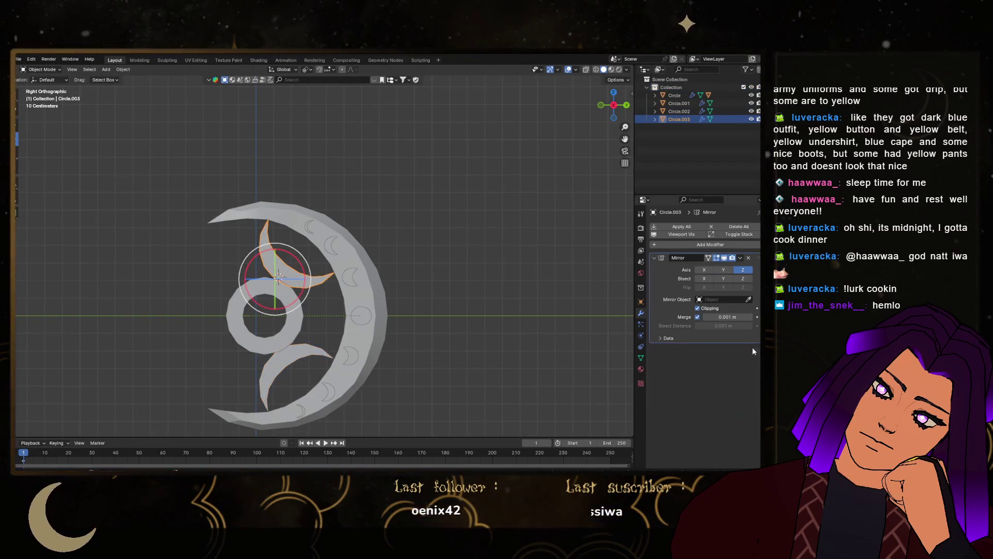
left_click(751, 111)
scroll(340, 304, "up", 3)
key("r")
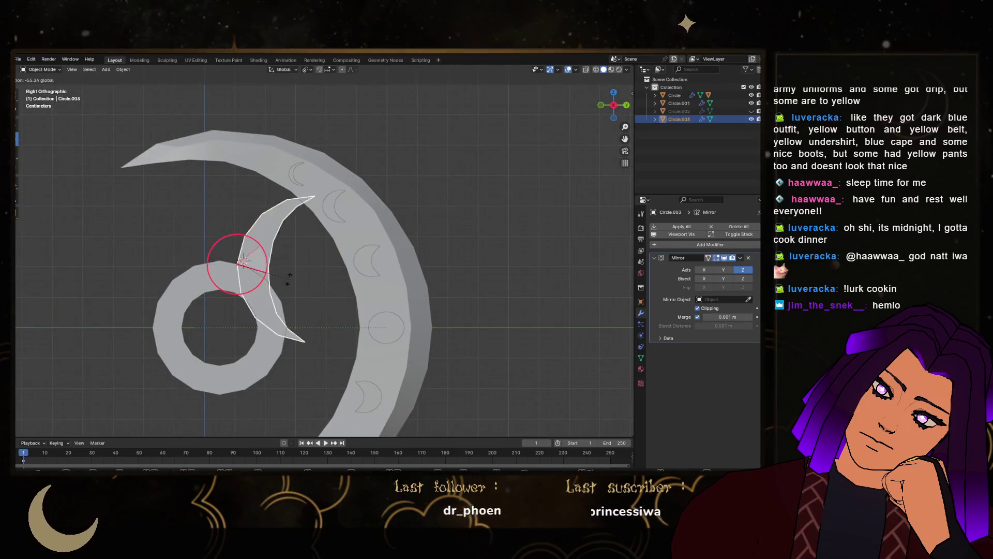
left_click(283, 276)
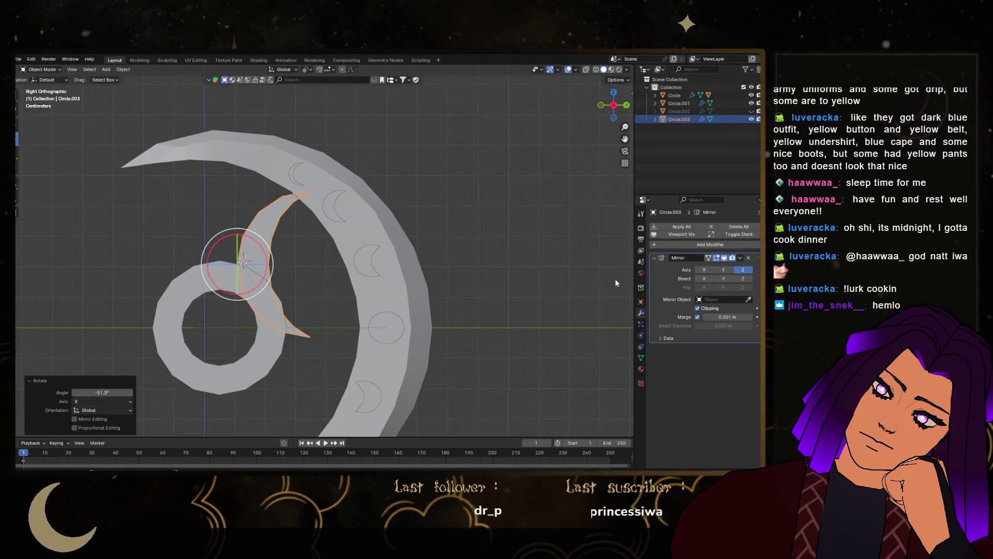
Set the duplicate crescent's Y rotation to 90° and its Z location to 0 m
left_click(642, 302)
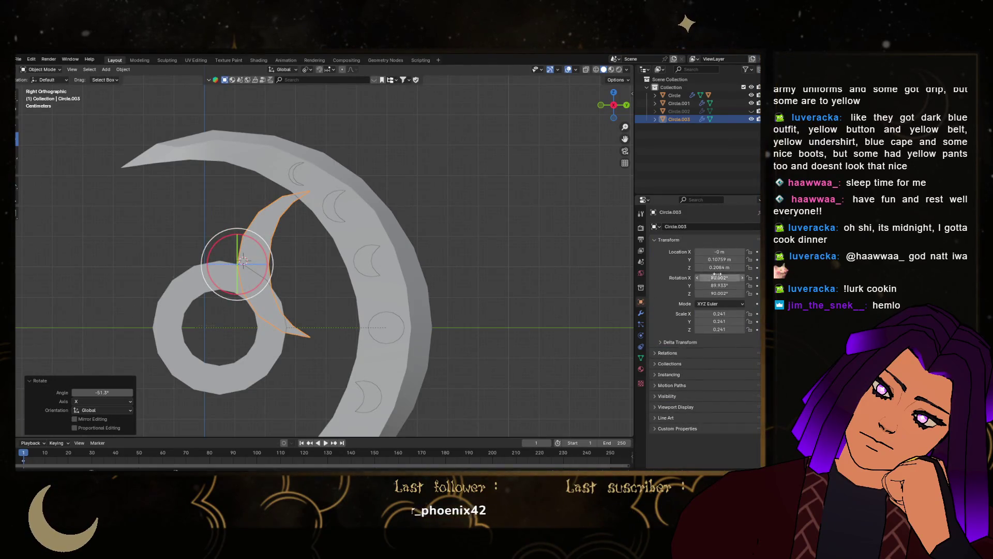
mouse_move(719, 285)
left_mouse_down()
mouse_move(729, 285)
mouse_move(719, 285)
left_mouse_up()
left_click(719, 285)
type("0")
key("Return")
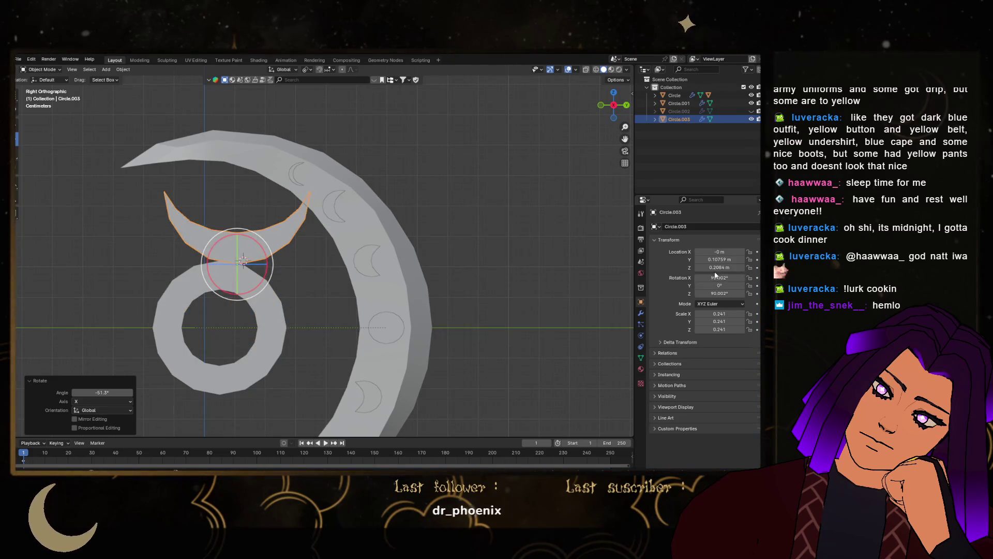
left_click(719, 285)
type("90")
key("Return")
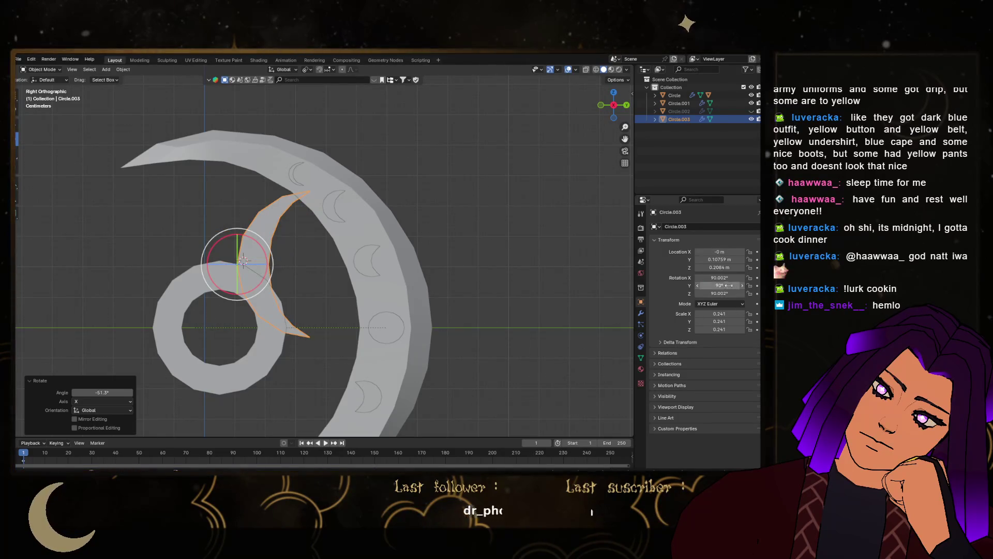
mouse_move(719, 268)
left_mouse_down()
mouse_move(693, 267)
mouse_move(735, 268)
mouse_move(722, 268)
left_mouse_up()
left_click(724, 267)
type("0")
key("Return")
Enlarge the duplicate crescent, shift it along Y onto the ring, and enlarge it slightly again
key("s")
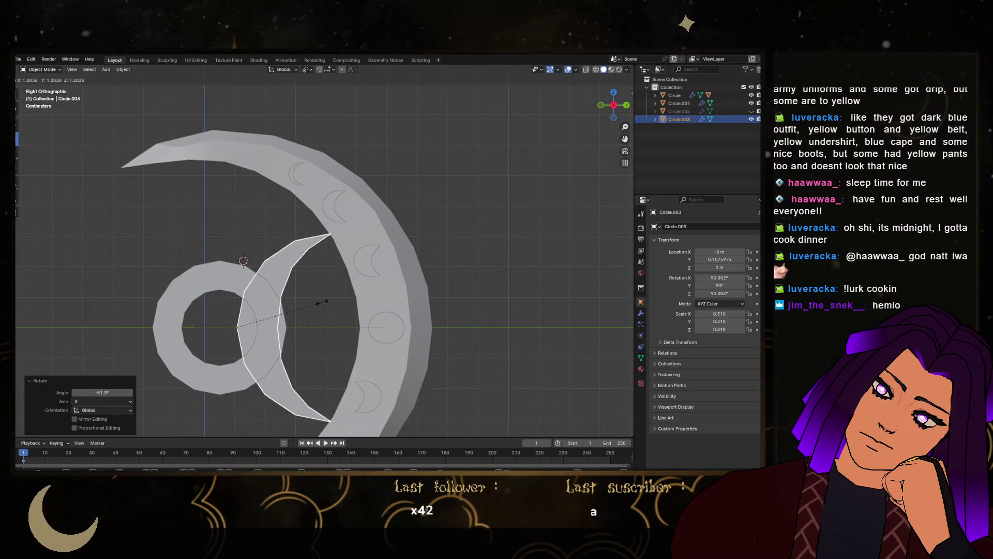
left_click(320, 303)
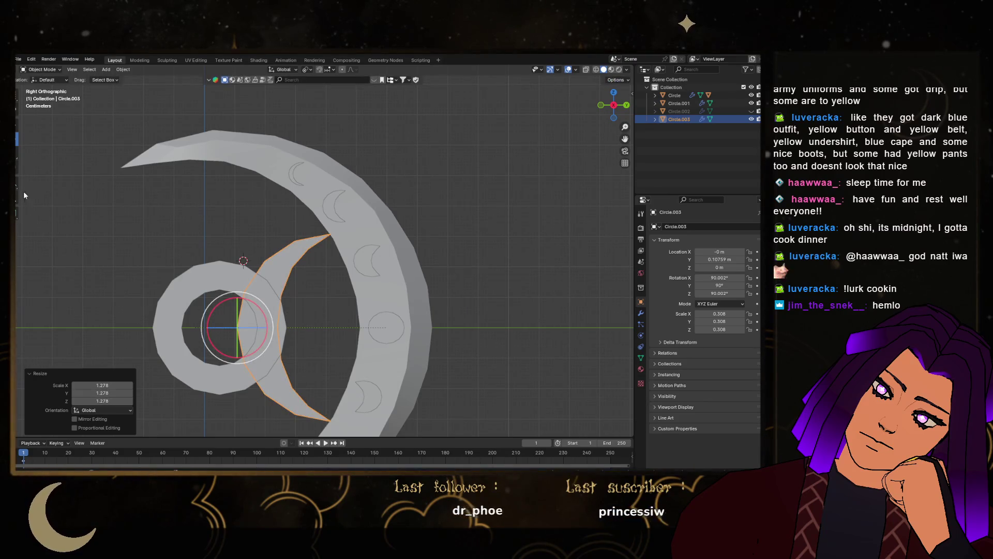
key("g")
key("y")
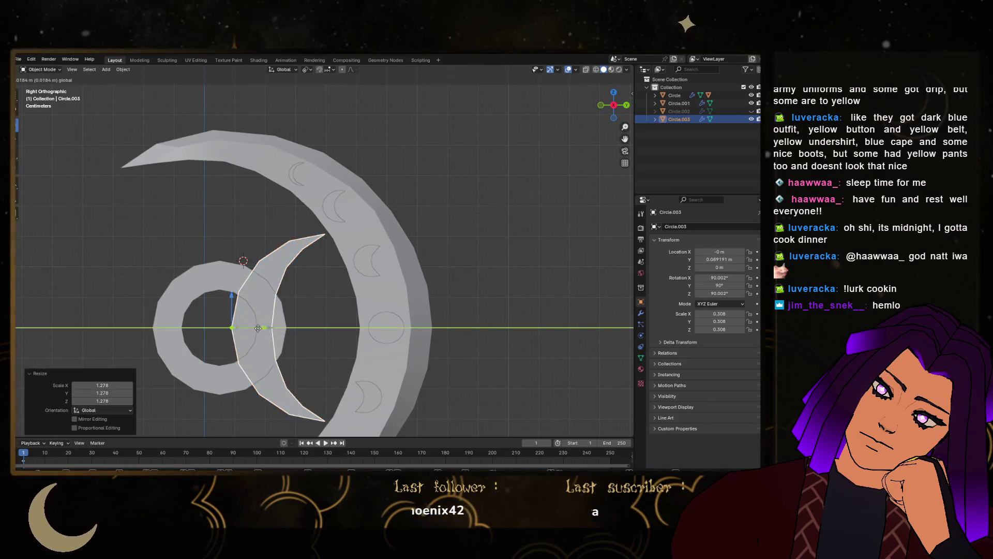
left_click(246, 328)
key("s")
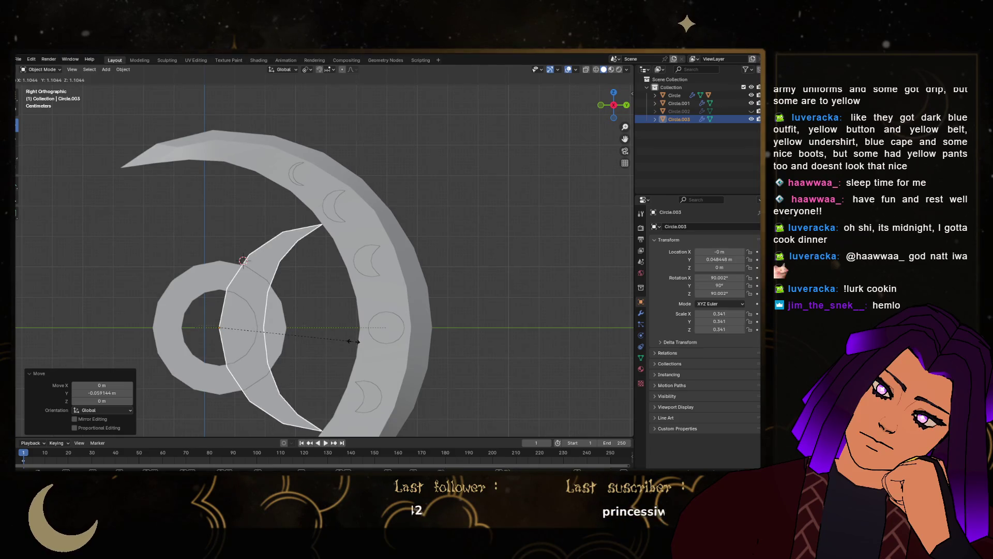
left_click(354, 342)
key("Tab")
scroll(480, 329, "down", 4)
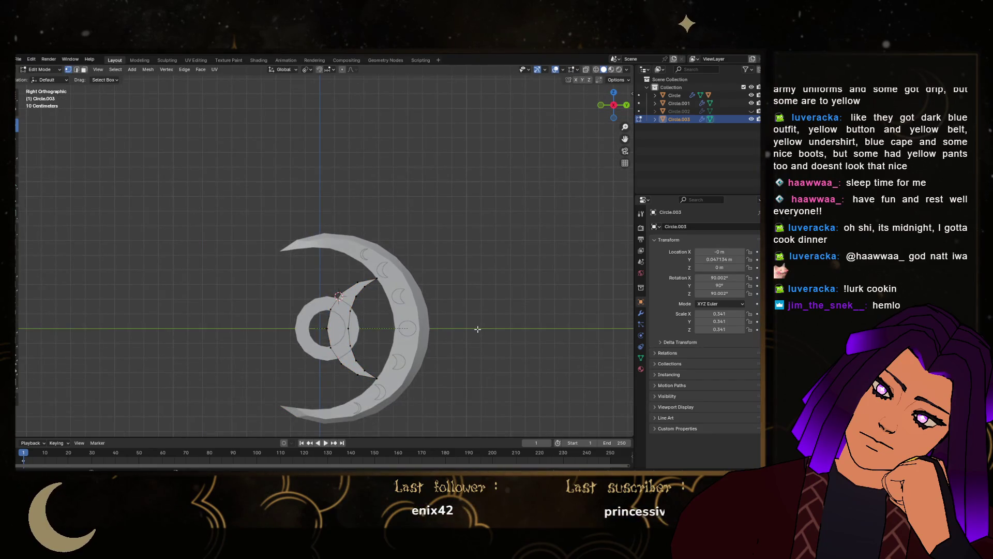
key("Tab")
left_click(481, 332)
In Right view, hide Circle.003 and unhide the Circle.002 crescent pair
mouse_move(486, 346)
middle_mouse_down()
mouse_move(482, 198)
mouse_move(493, 324)
middle_mouse_up()
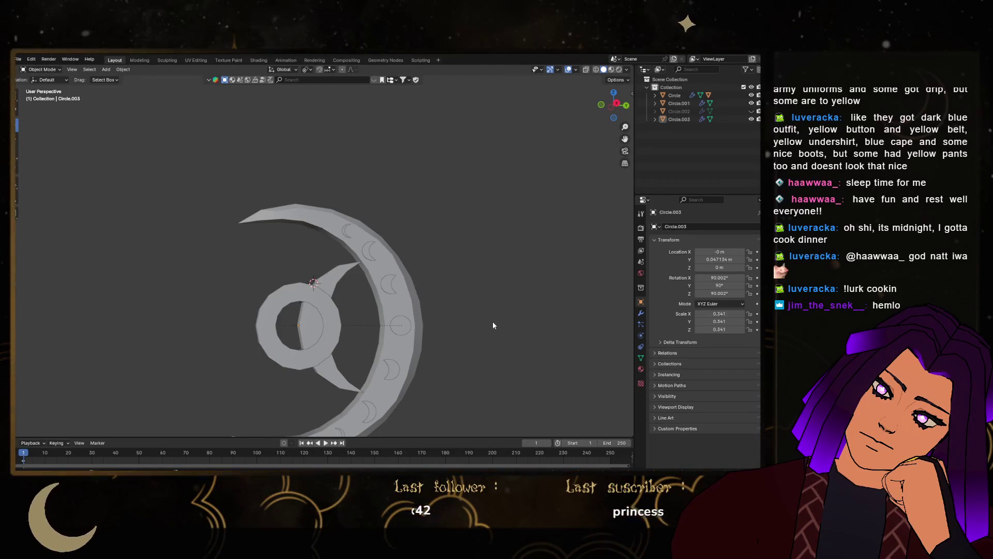
mouse_move(492, 324)
middle_mouse_down()
mouse_move(417, 280)
mouse_move(432, 198)
mouse_move(429, 244)
mouse_move(460, 249)
mouse_move(392, 233)
middle_mouse_up()
left_click(611, 105)
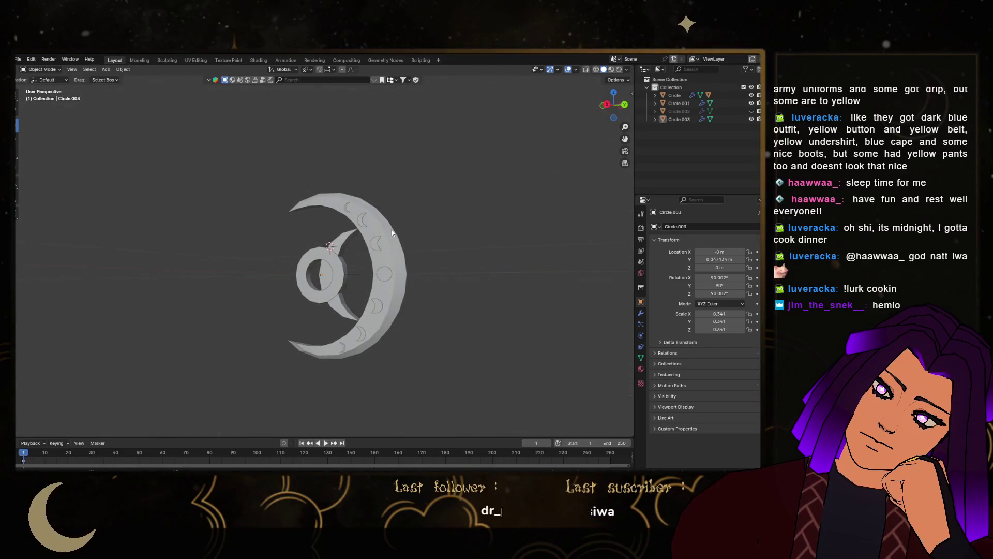
left_click(752, 119)
left_click(751, 111)
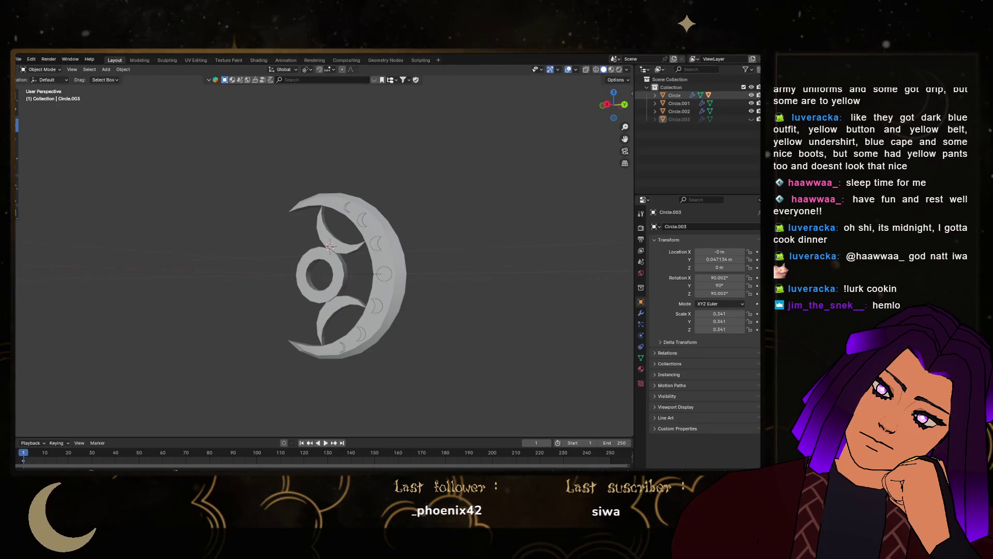
scroll(369, 321, "up", 2)
mouse_move(380, 203)
middle_mouse_down()
mouse_move(369, 321)
mouse_move(442, 206)
mouse_move(472, 288)
mouse_move(346, 302)
middle_mouse_up()
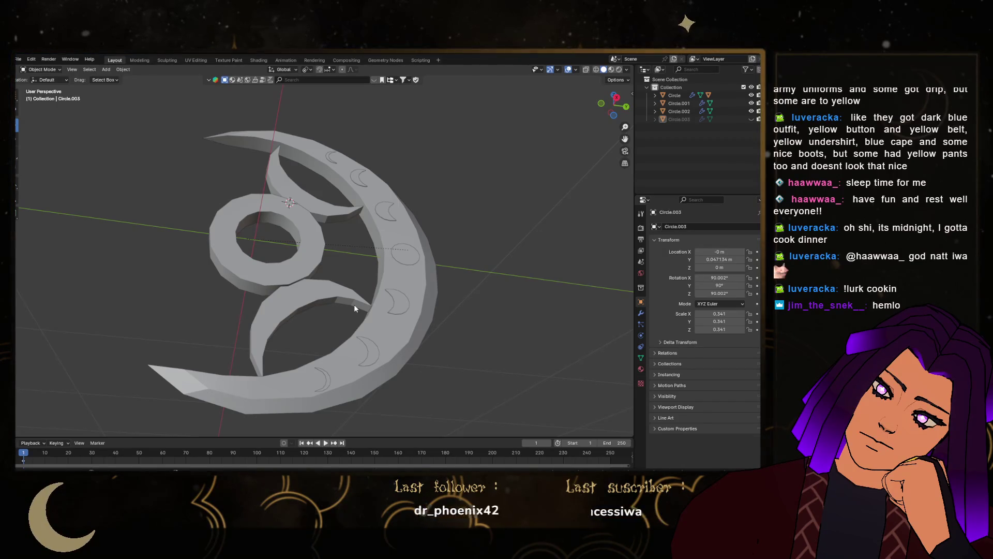
Select the paired crescents and tilt them to about 24.7° in Right view
scroll(253, 274, "up", 5)
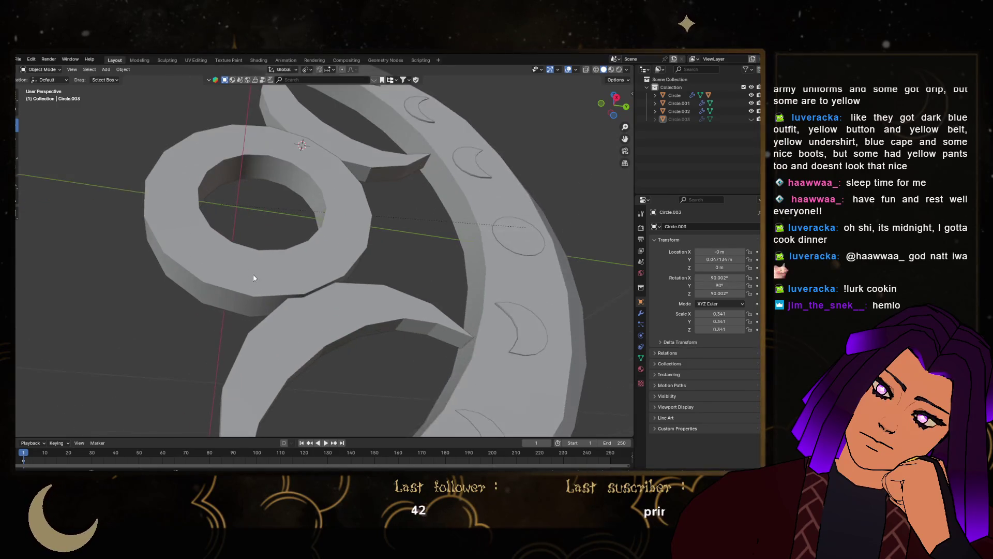
scroll(269, 338, "down", 5)
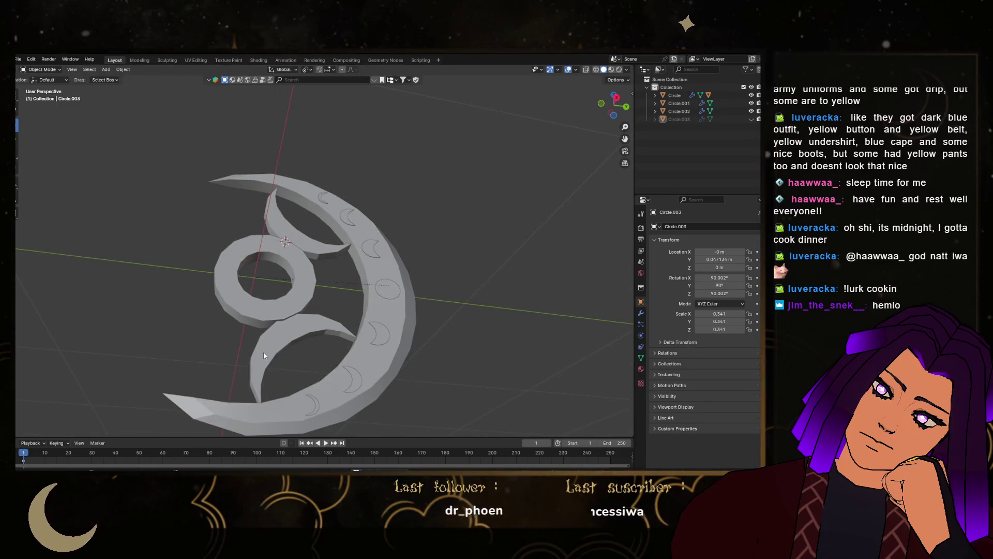
left_click(264, 356)
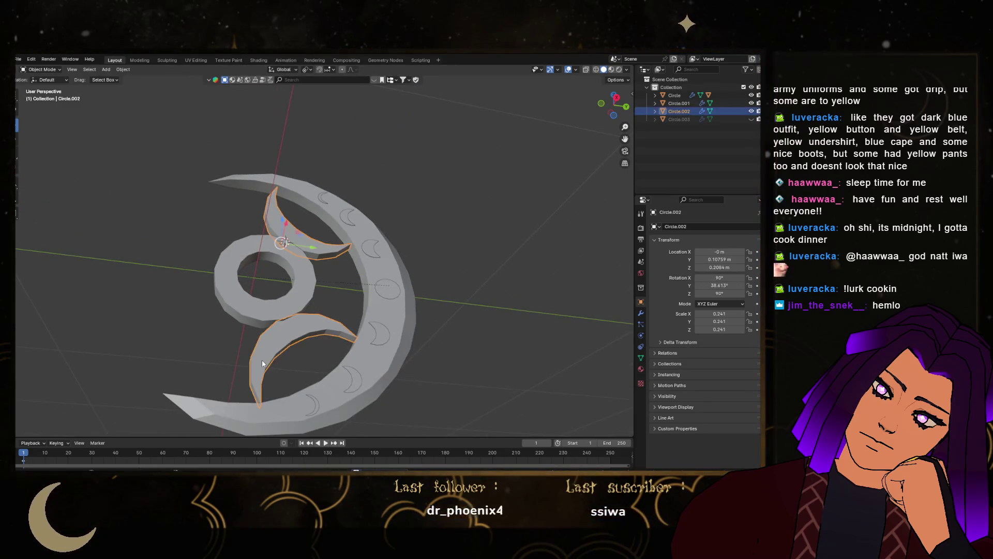
left_click(615, 99)
left_click(613, 103)
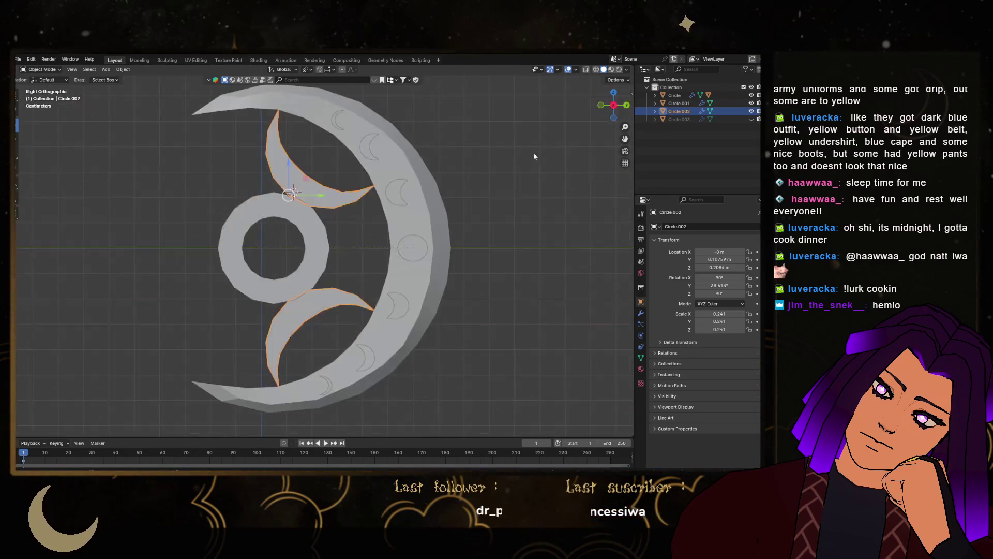
key("r")
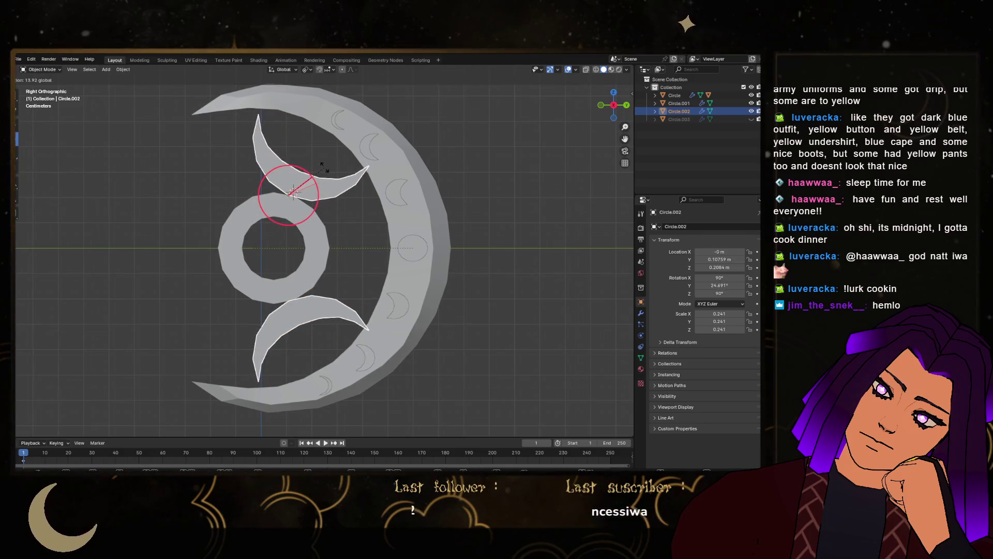
left_click(256, 189)
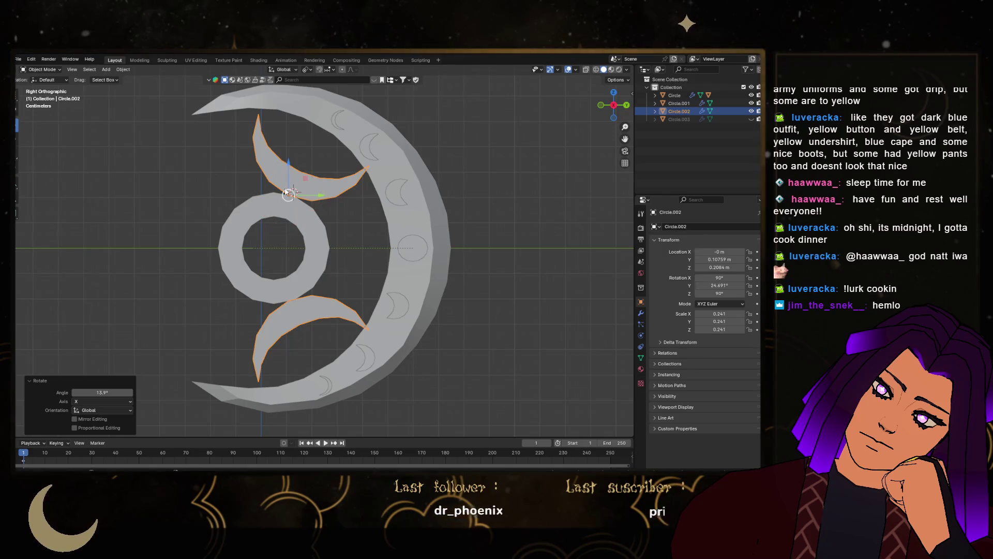
Move the crescents within the side plane and stretch them vertically along Z
key("g")
key("shift+x")
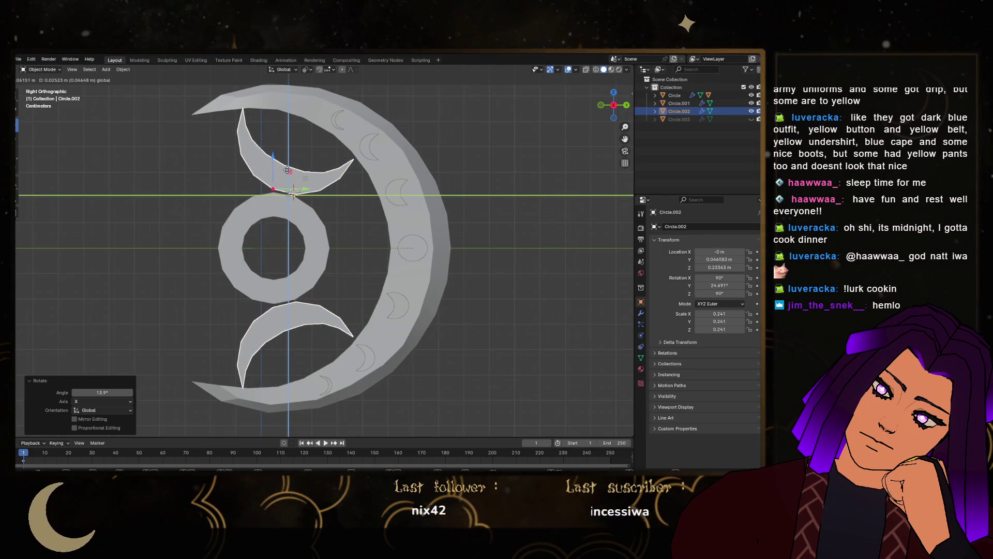
left_click(290, 175)
key("s")
key("z")
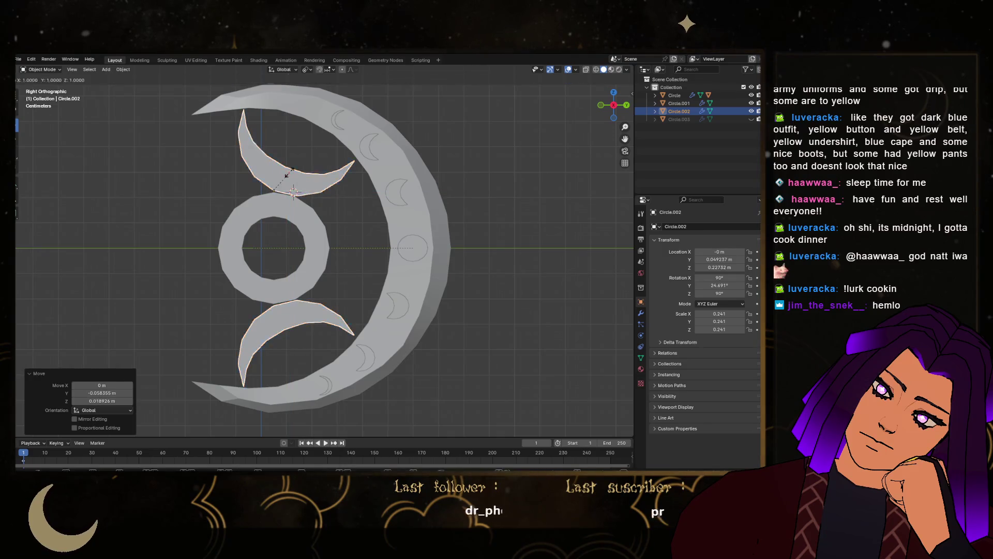
left_click(294, 167)
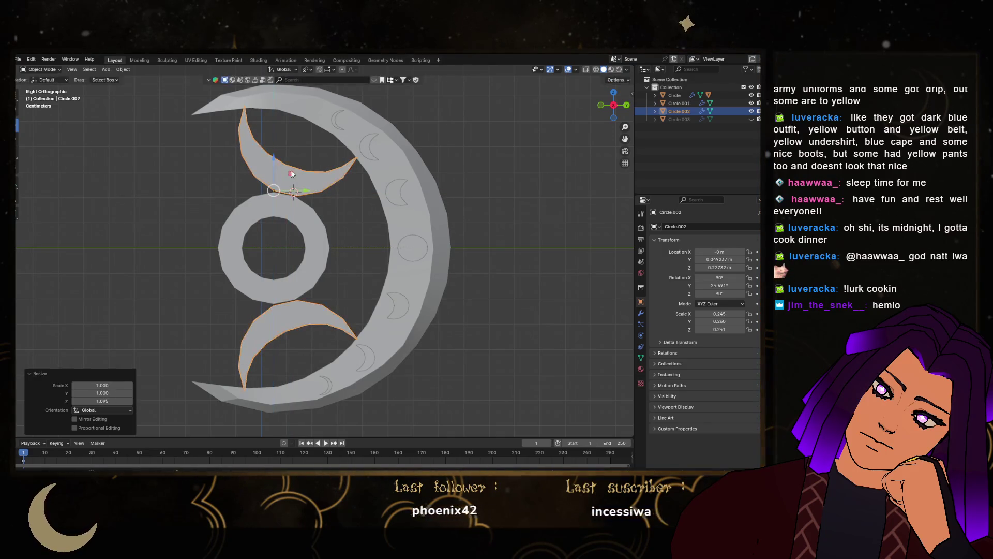
Shift the central ring slightly left along the Y axis
left_click(267, 222)
key("g")
key("y")
left_click(275, 247)
Nudge the crescents left, flatten them vertically, and lengthen them along their own Y axis
left_click(282, 193)
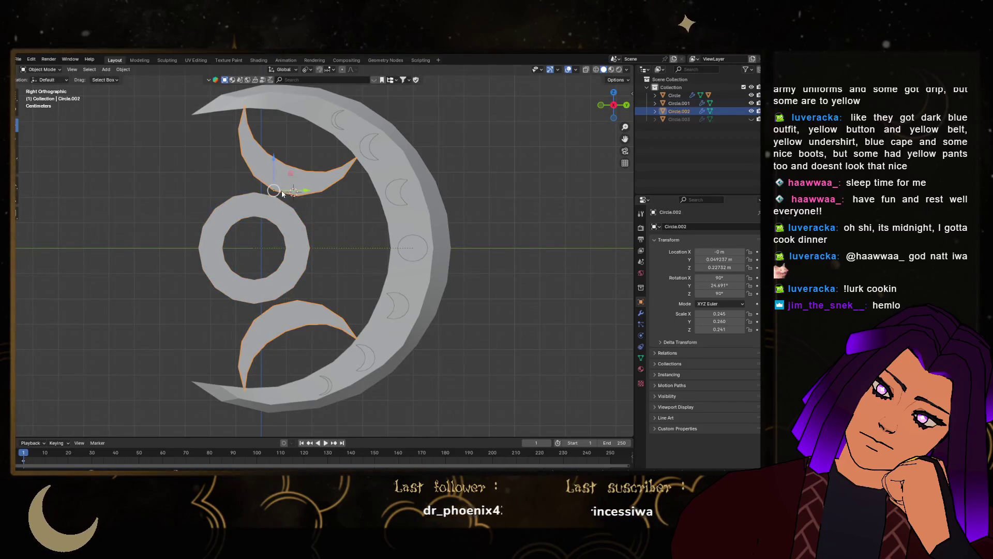
left_click_drag(303, 190, 296, 195)
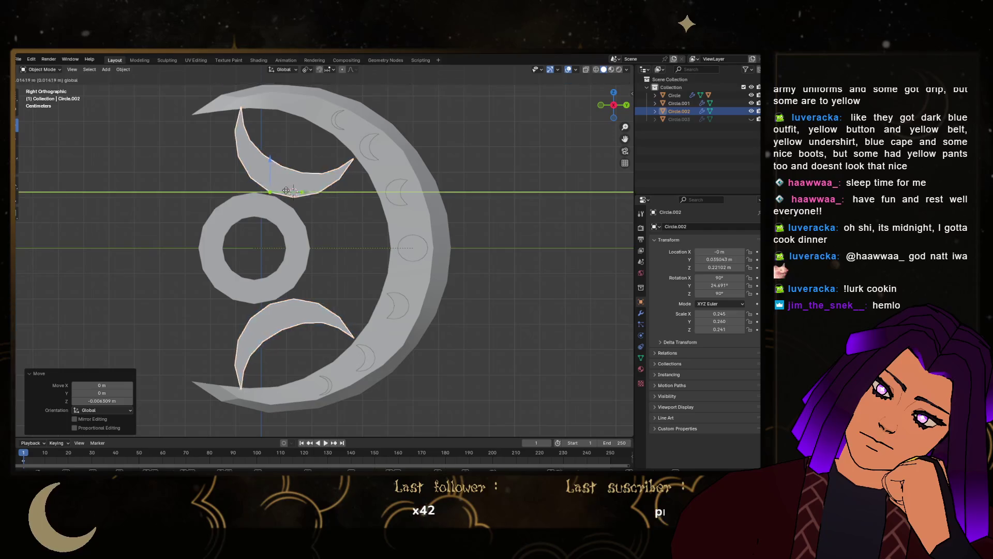
key("s")
key("z")
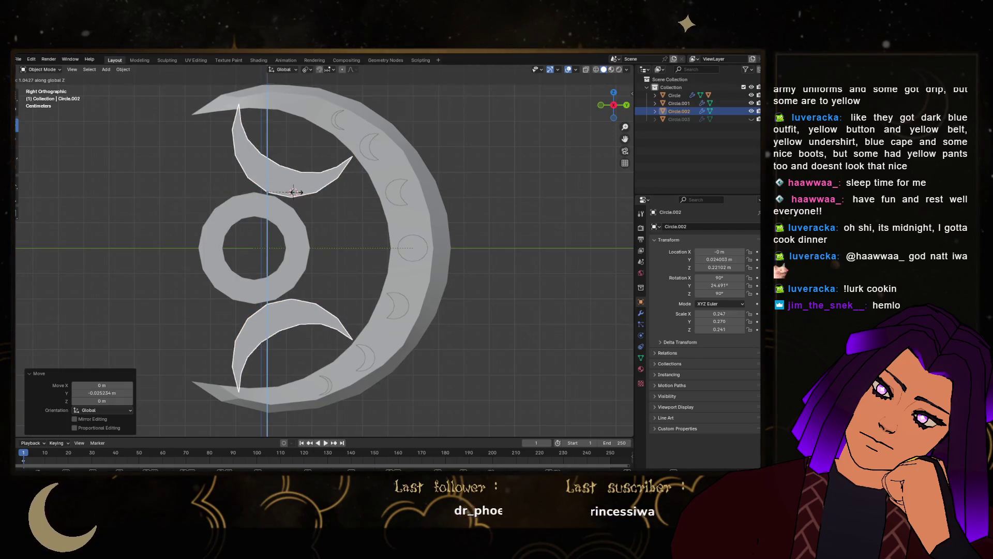
left_click(294, 192)
key("s")
key("z")
key("z")
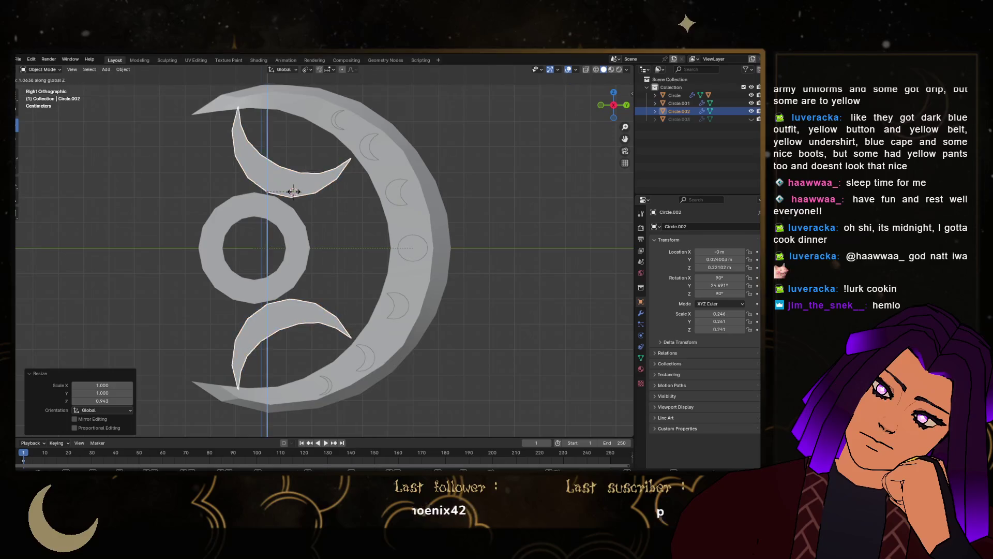
key("x")
key("x")
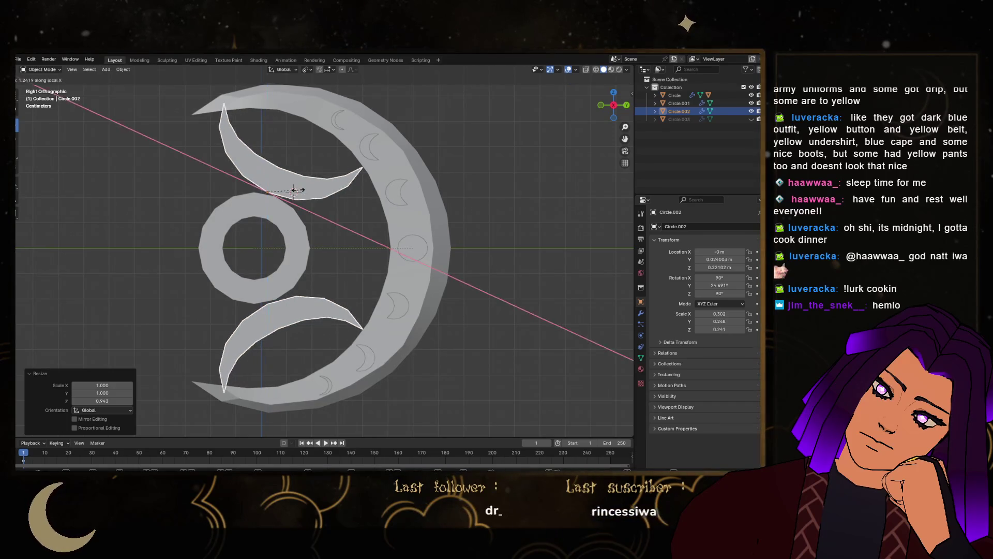
key("y")
key("y")
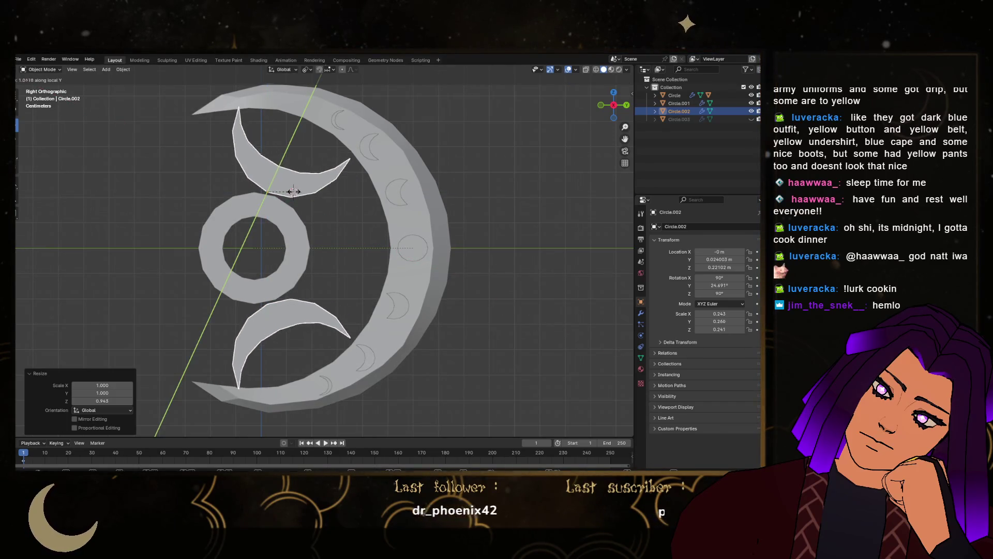
left_click(294, 191)
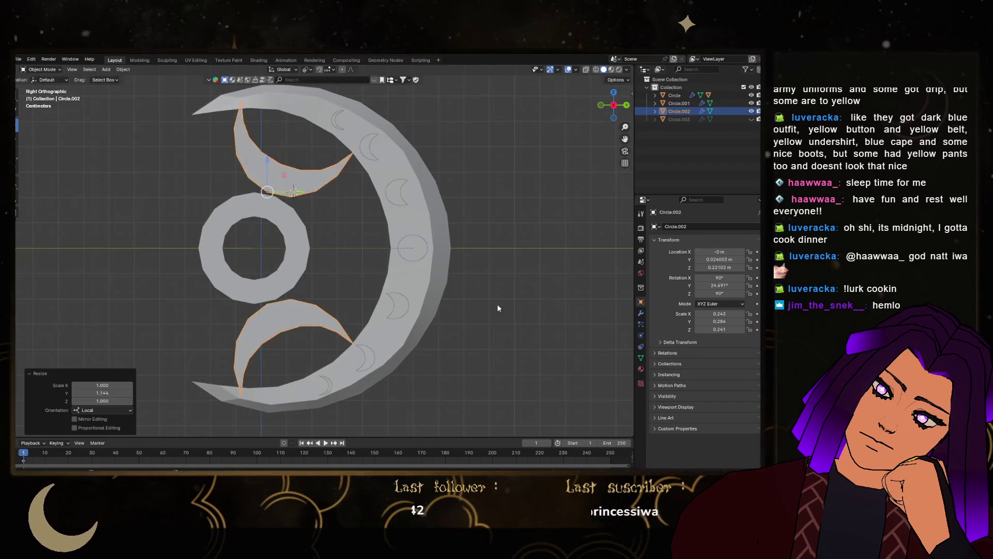
key("Tab")
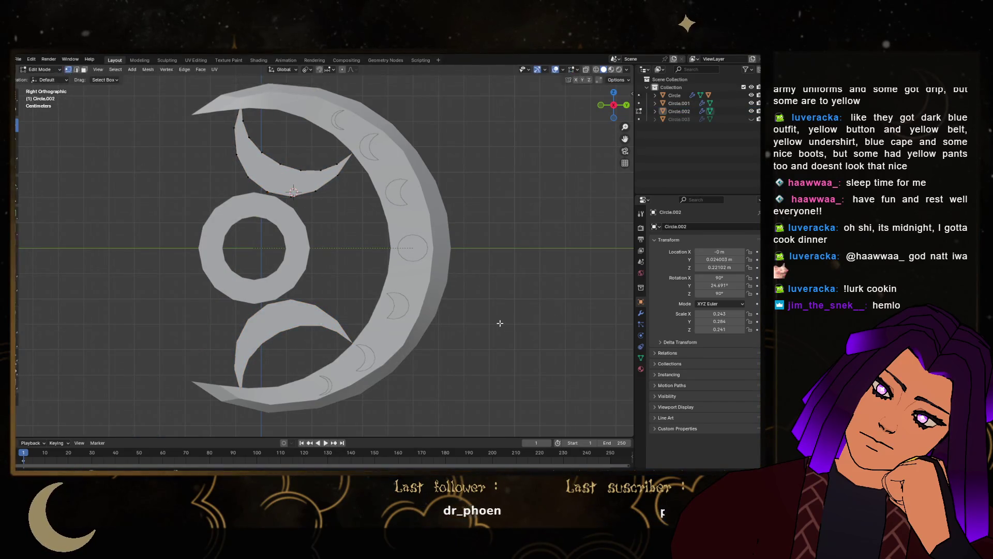
key("Tab")
mouse_move(501, 322)
middle_mouse_down()
mouse_move(327, 302)
mouse_move(336, 267)
mouse_move(383, 305)
mouse_move(347, 312)
mouse_move(316, 303)
middle_mouse_up()
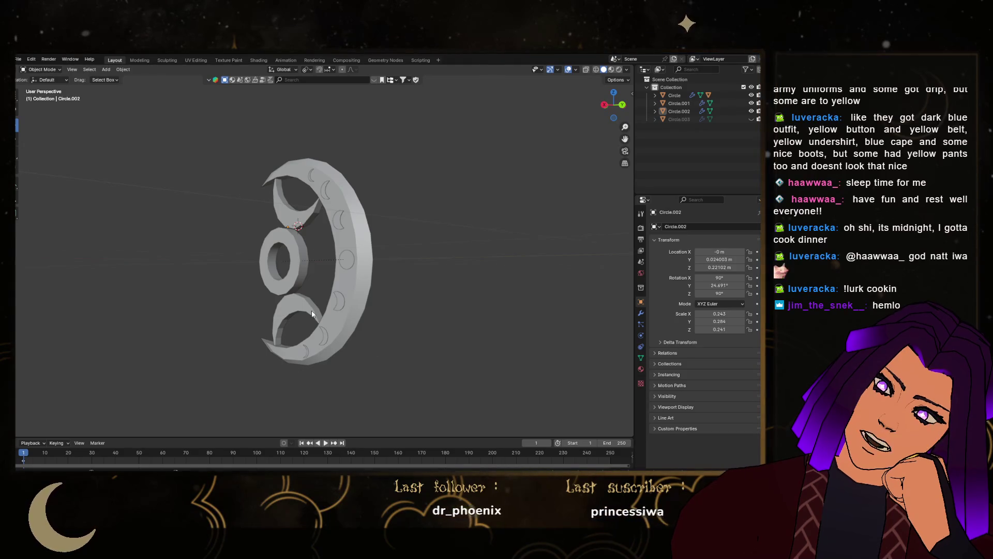
middle_click_drag(357, 305, 382, 310)
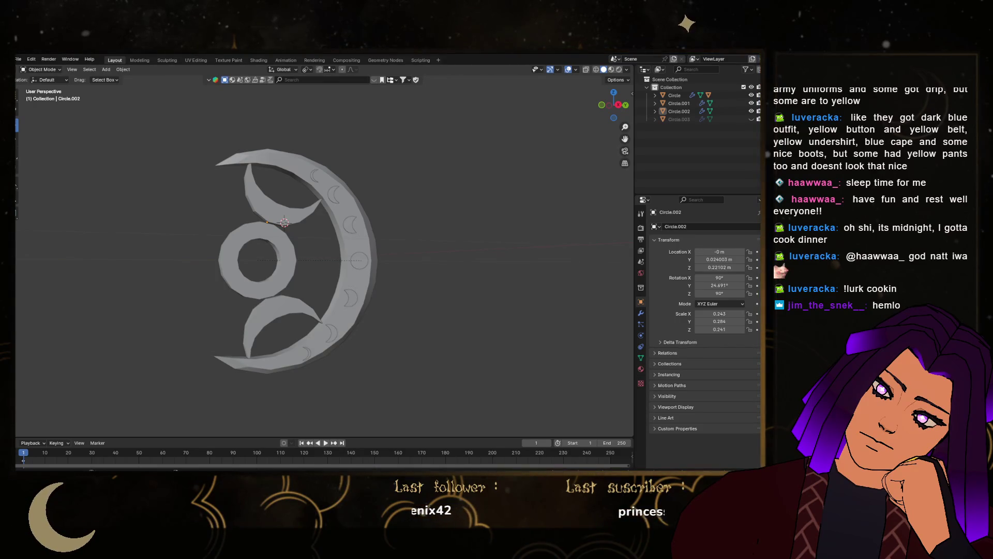
Rename Collection to 'blade one'
double_click(683, 87)
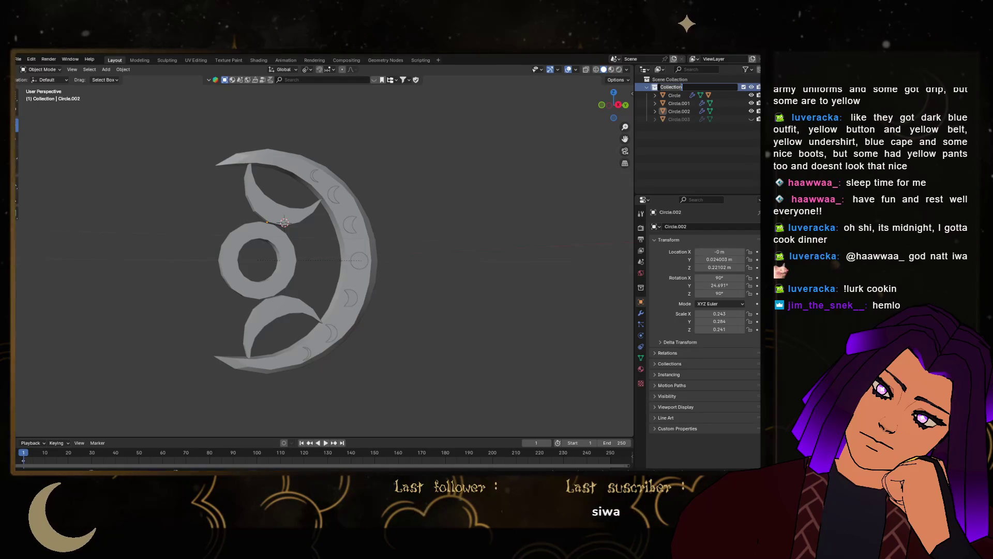
type("blade o")
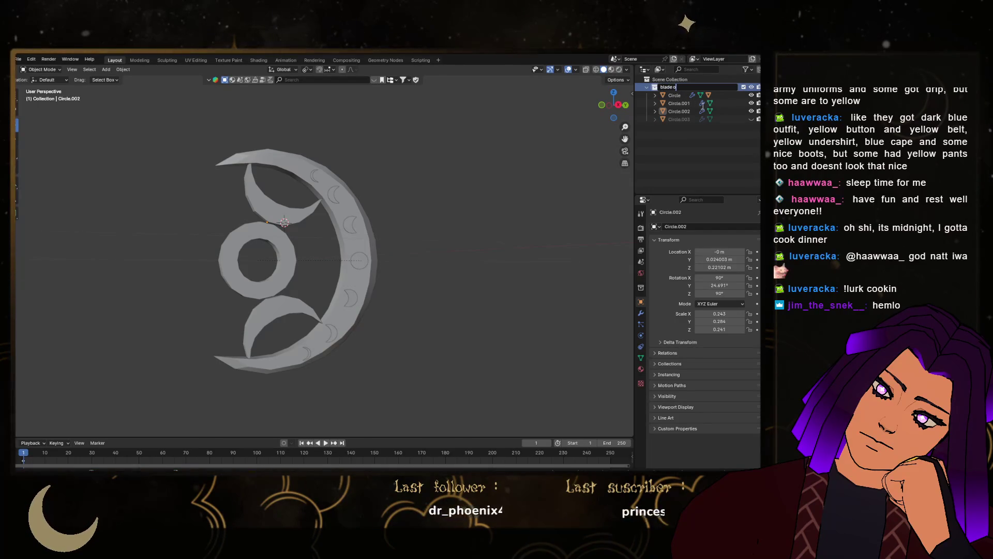
key("Return")
Create a new collection directly under the scene and name it 'blade two'
right_click(698, 138)
left_click(698, 138)
left_click_drag(694, 95, 682, 80)
double_click(688, 128)
left_click(692, 128)
key("BackSpace")
key("BackSpace")
key("BackSpace")
type("two")
key("Return")
Exclude 'blade one' from the view layer and snap the 3D cursor to the world origin
left_click(744, 87)
mouse_move(402, 198)
middle_mouse_down()
mouse_move(375, 210)
mouse_move(436, 244)
mouse_move(330, 232)
middle_mouse_up()
key("shift+s")
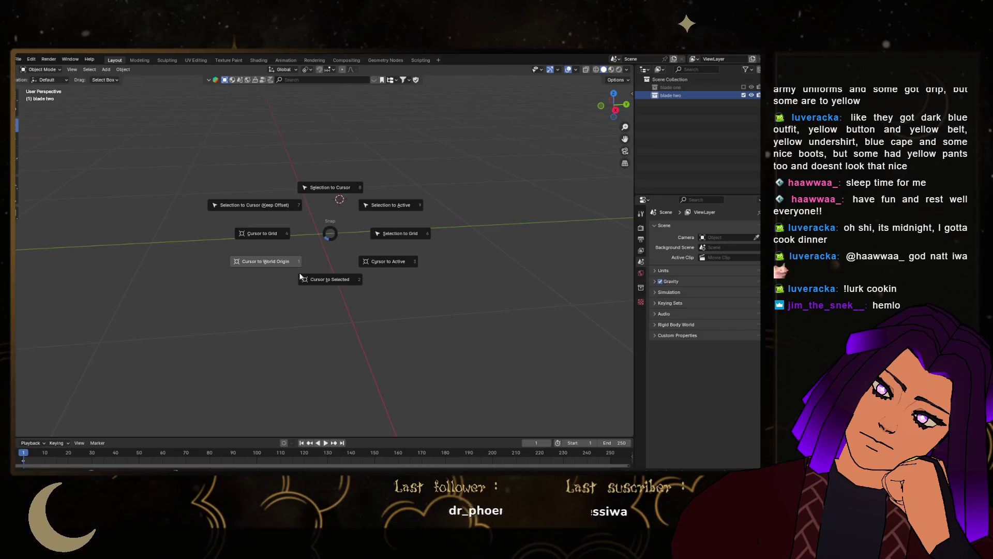
left_click(300, 275)
middle_click_drag(485, 162, 448, 204, "shift")
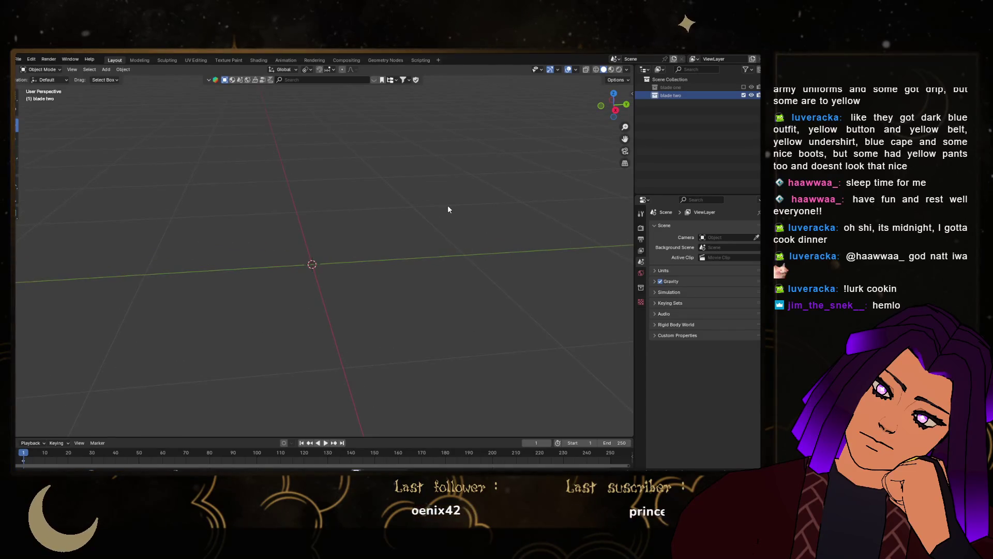